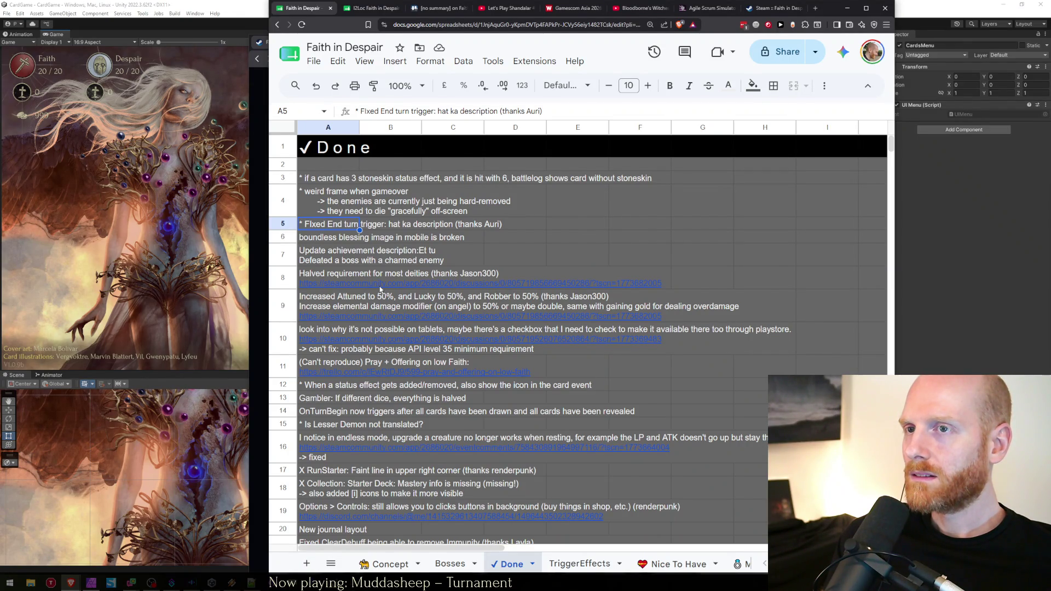
Add 'Fixed Boundless blessing image being broken on mobile' below the end-turn-trigger fix.
key("ctrl+shift+Tab")
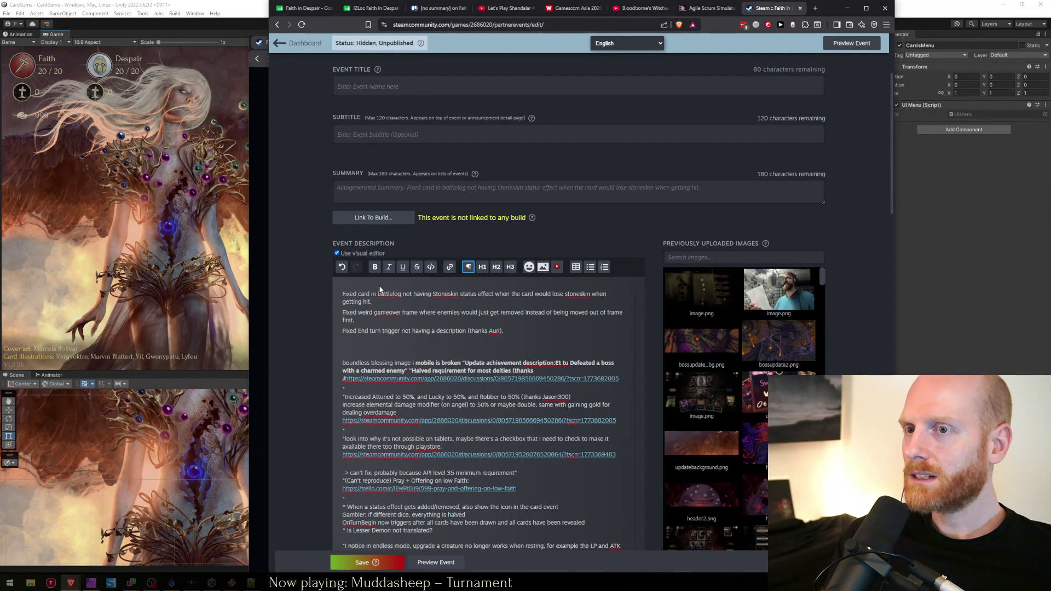
type("Fixed bound")
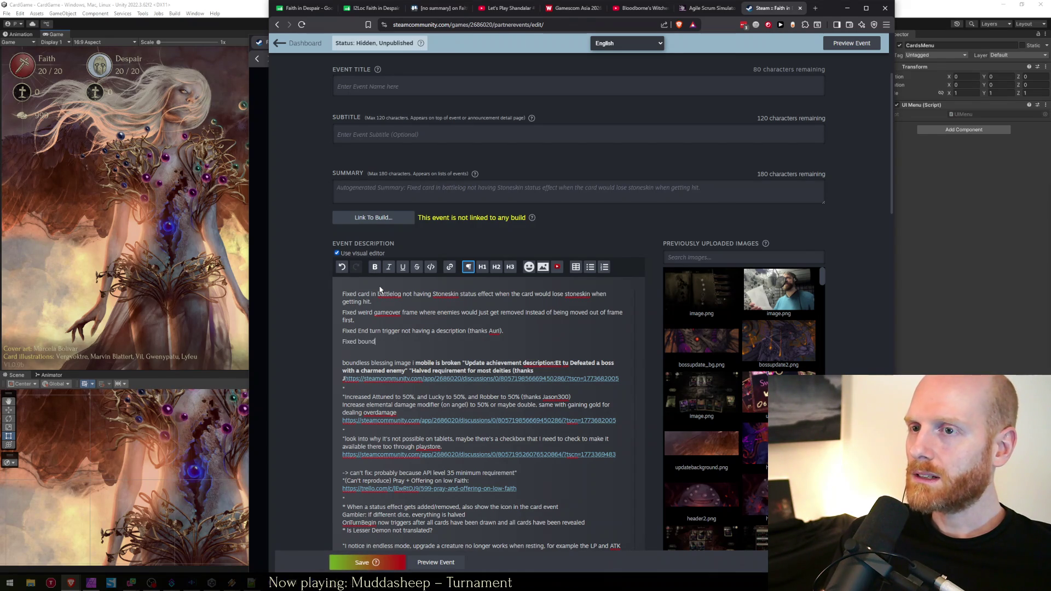
type("B")
type("oundless")
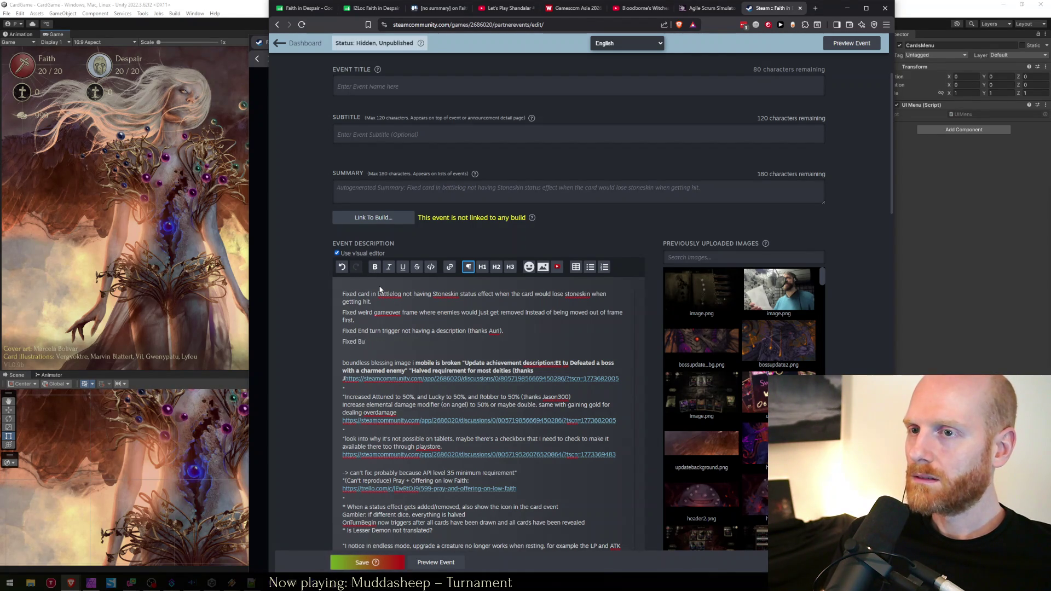
type(" bless")
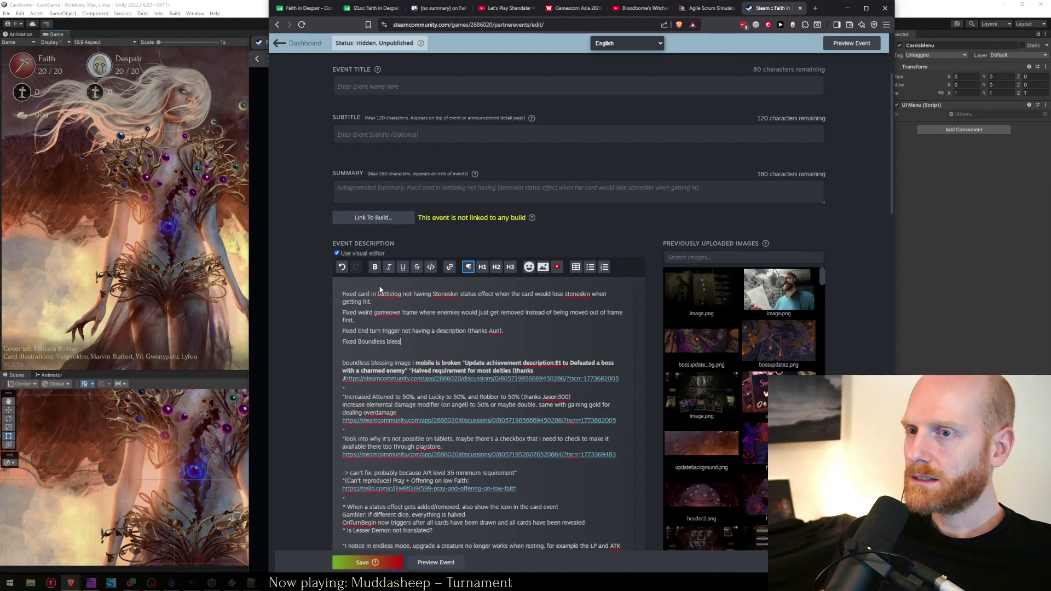
type("ing image bein")
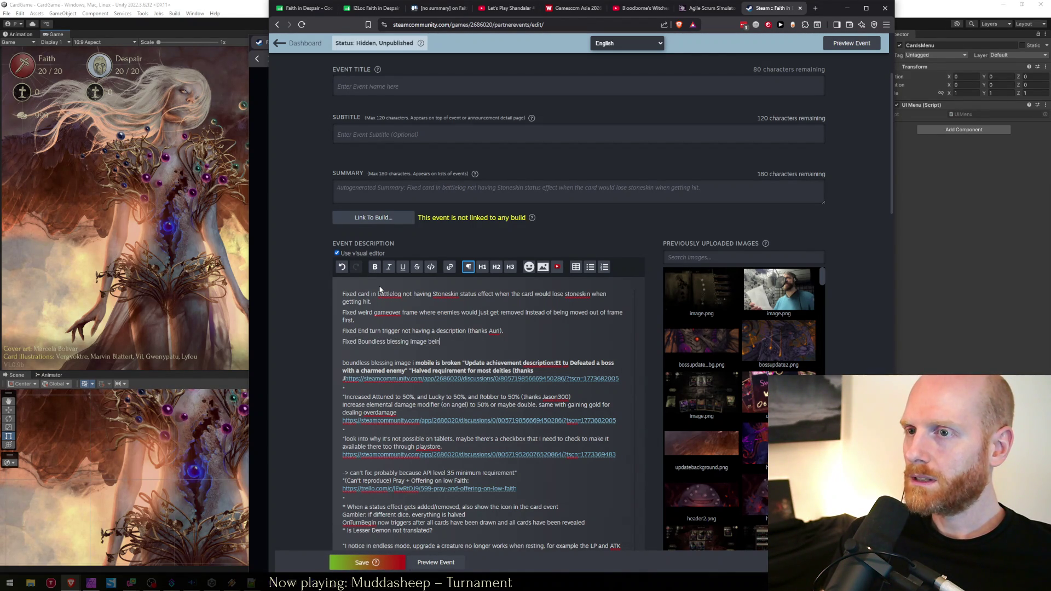
type("g broken on mobile")
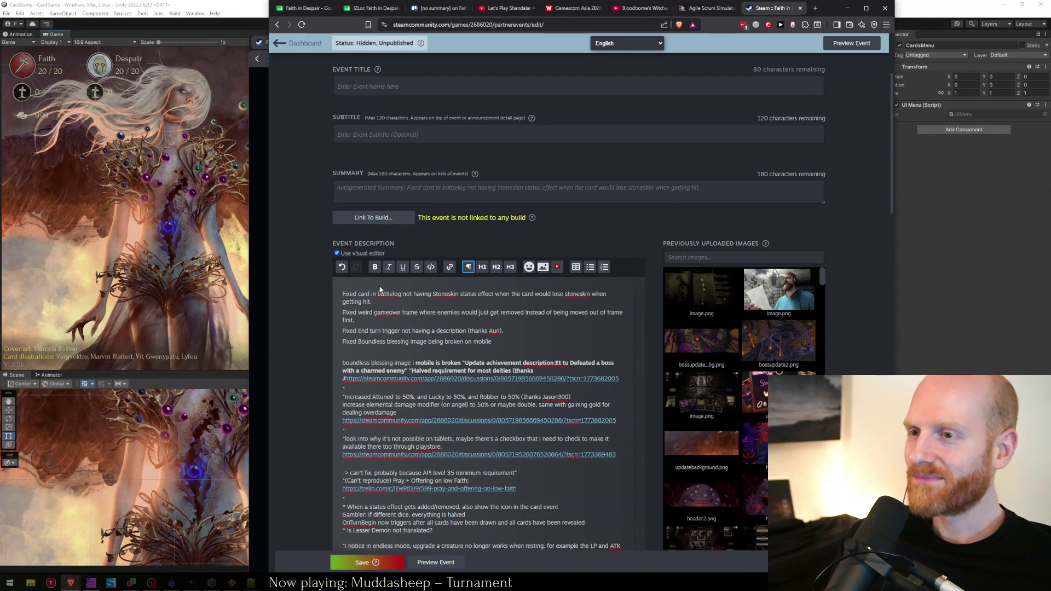
key("Delete")
Replace the old note with 'Fixed achievement description for "Et tu": Defeated a boss with a confused enemy.'.
key("Return")
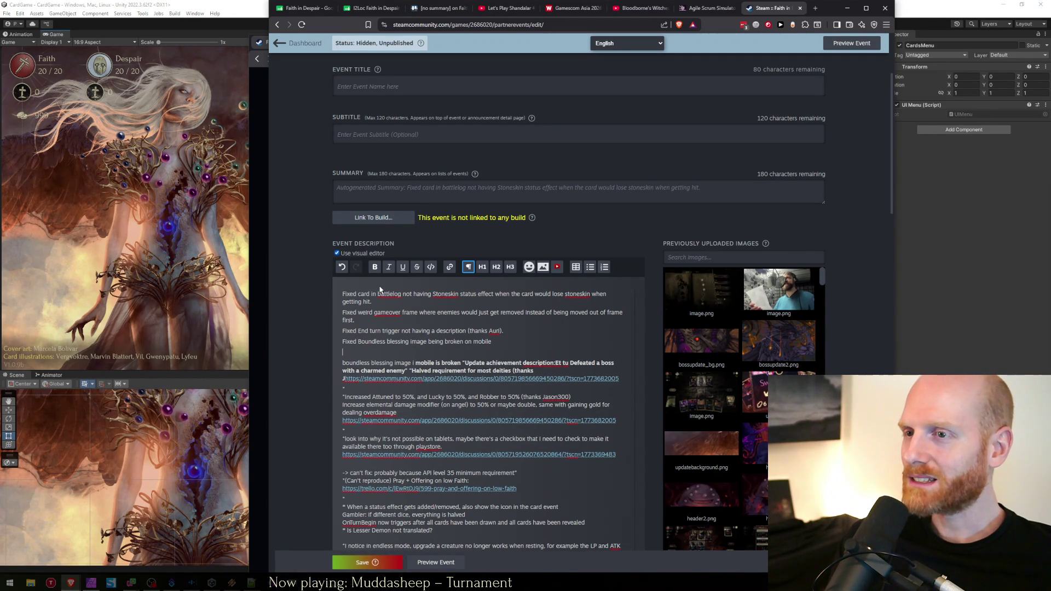
key("ctrl+shift+Right")
key("ctrl+shift+Right")
key("ctrl+shift+Right")
key("BackSpace")
key("BackSpace")
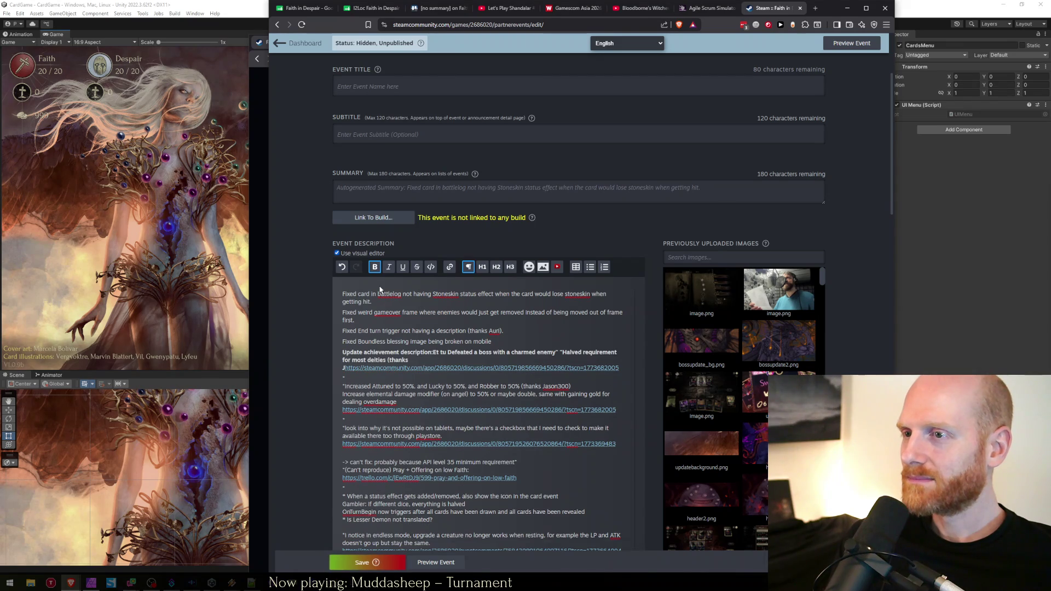
key("Return")
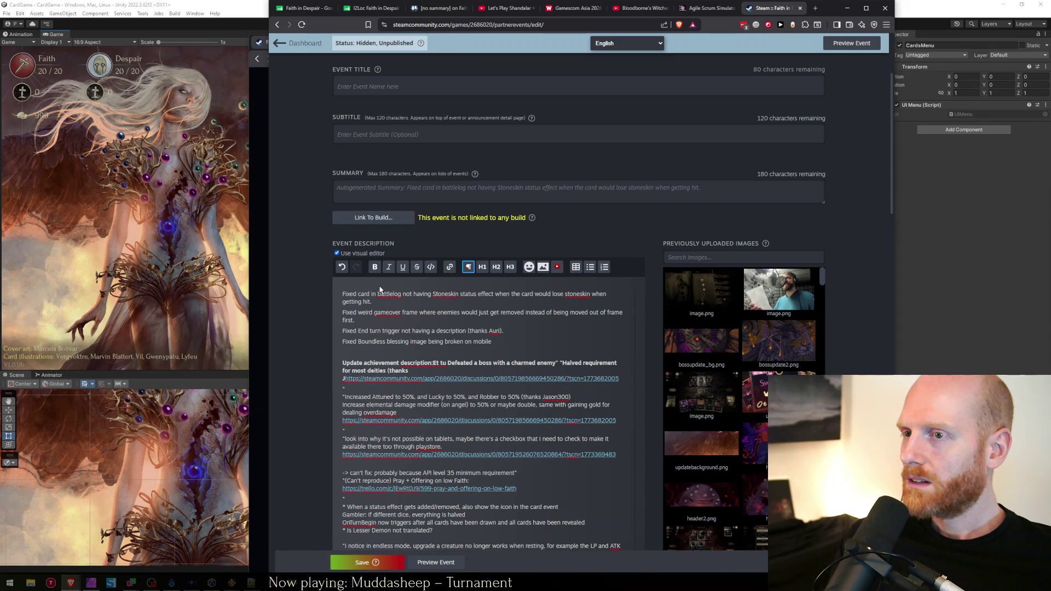
type("F")
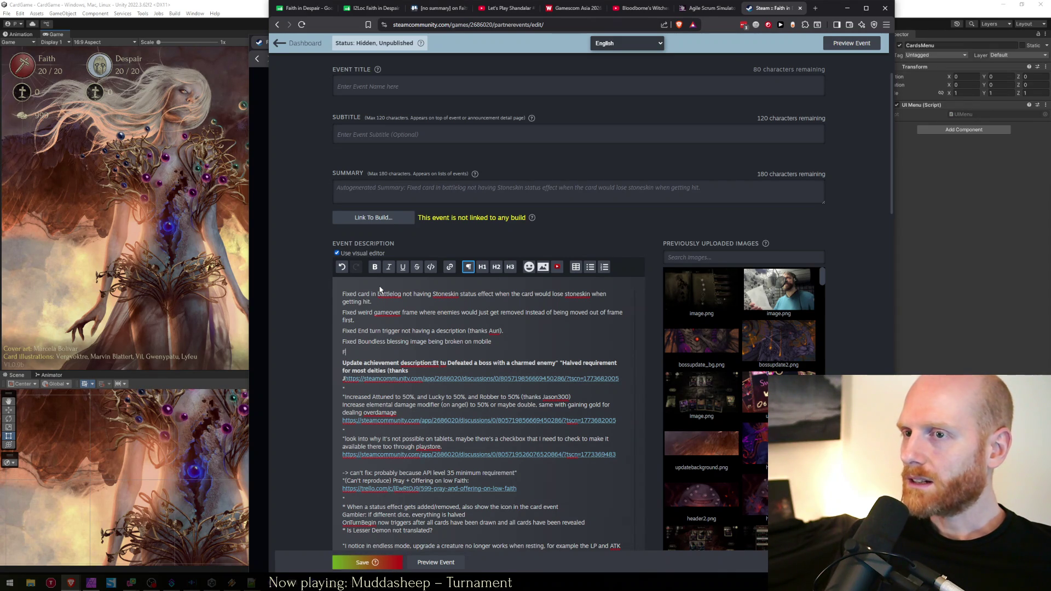
type("ixed achievement description for ")
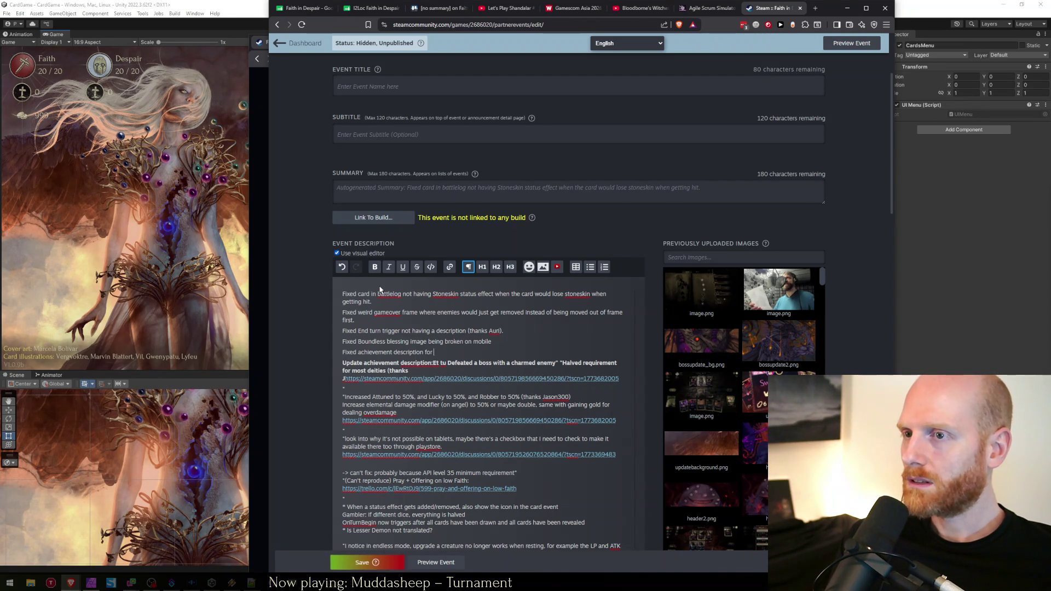
type("\"Et tu\": ")
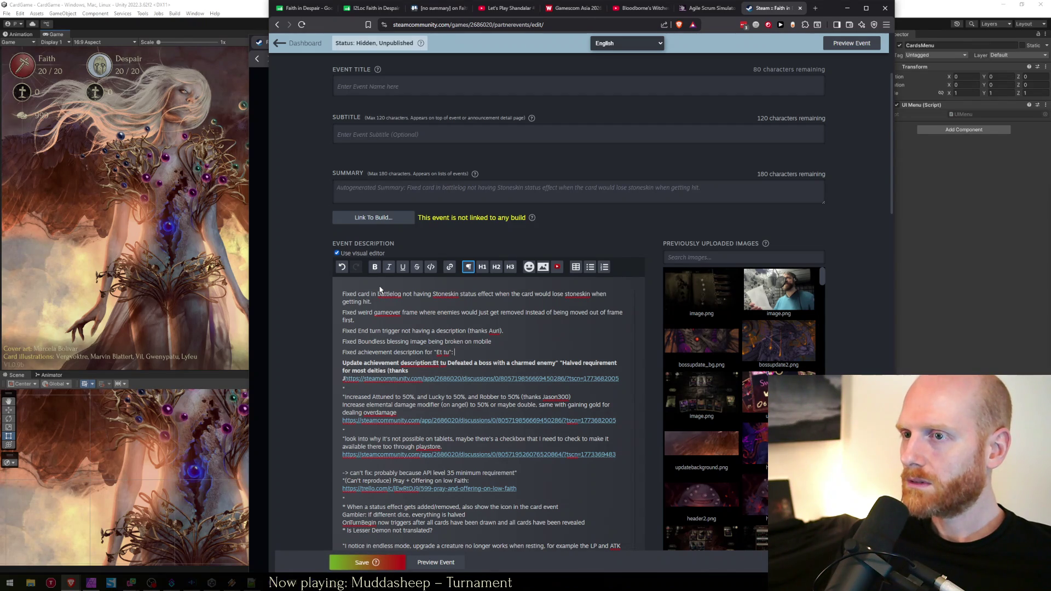
type("Defeated a boss with a confused eneme")
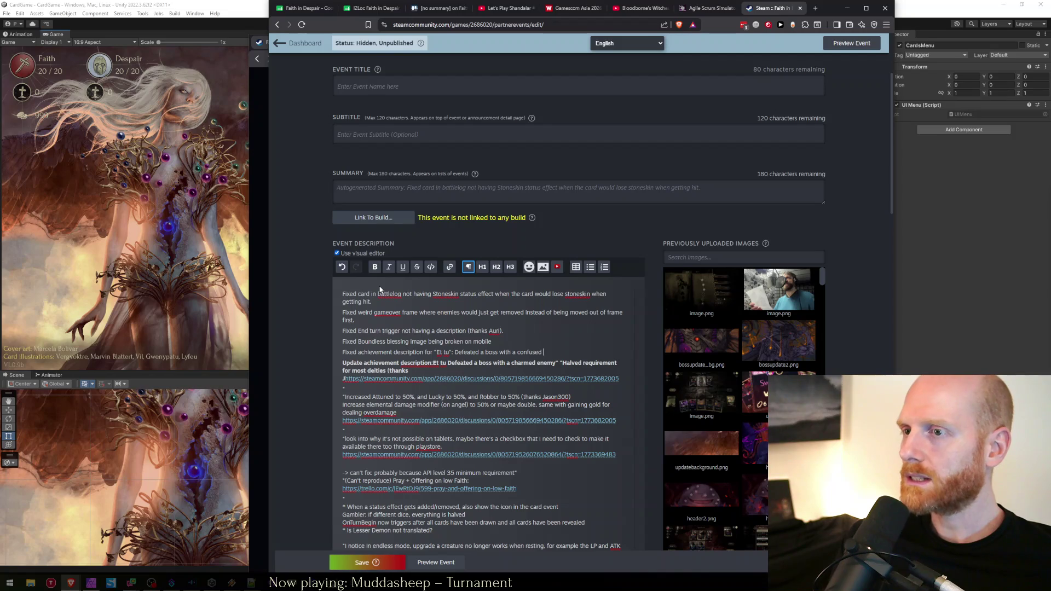
key("Return")
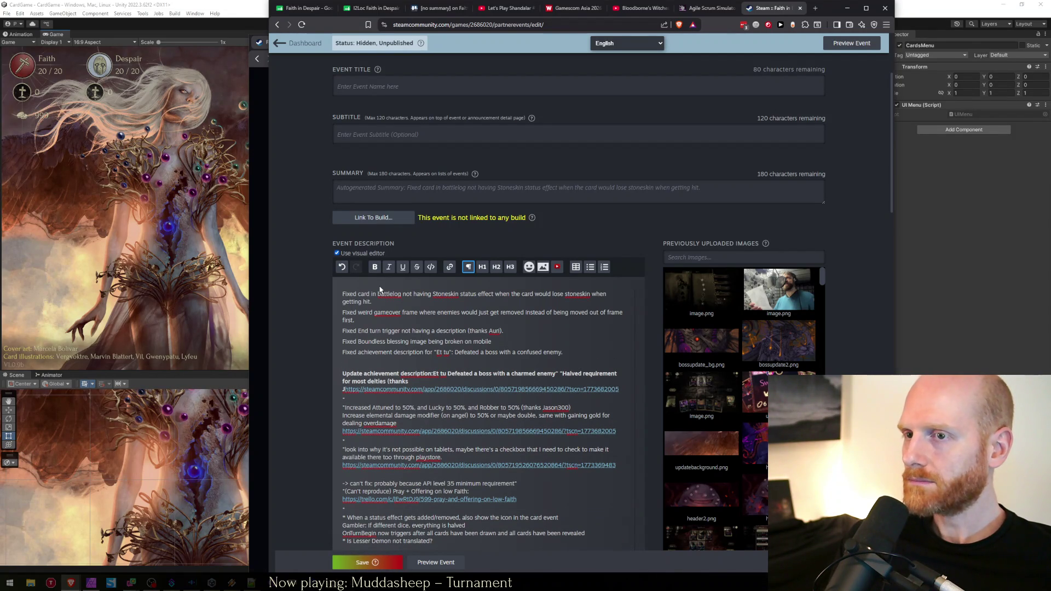
Replace the raw achievement note with 'Halved requirements for most deities.'.
key("ctrl+shift+Right")
key("ctrl+shift+Right")
key("ctrl+shift+Right")
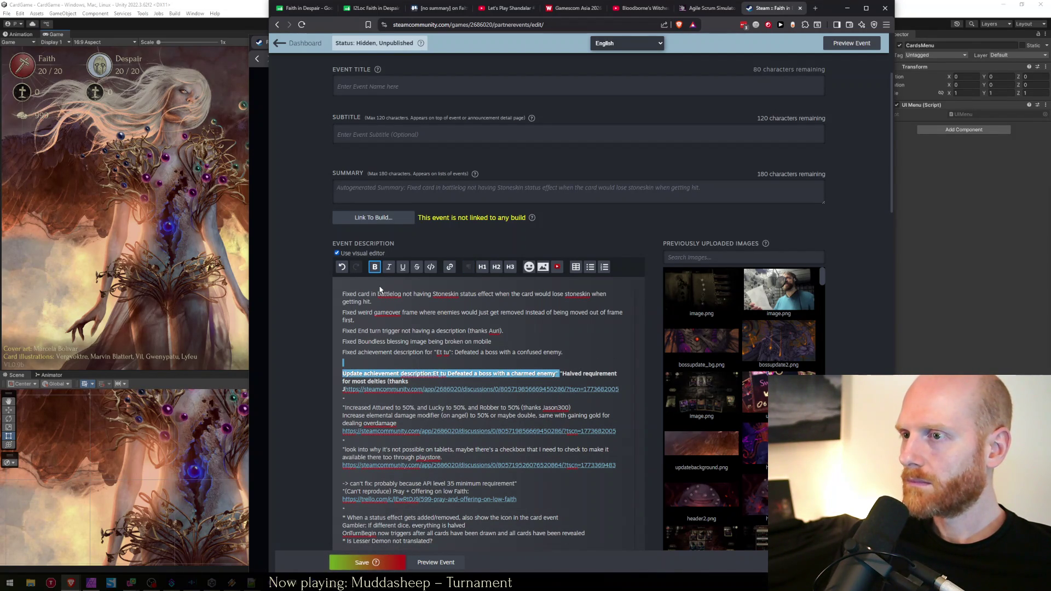
key("Delete")
key("Return")
key("Up")
type("Halved requiredments for most de")
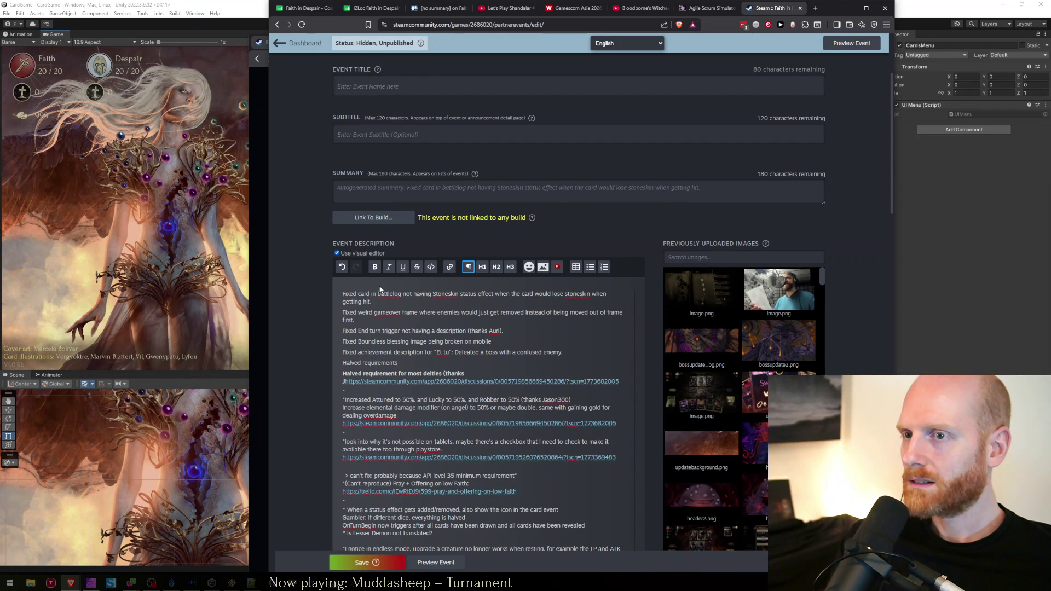
type("ities.")
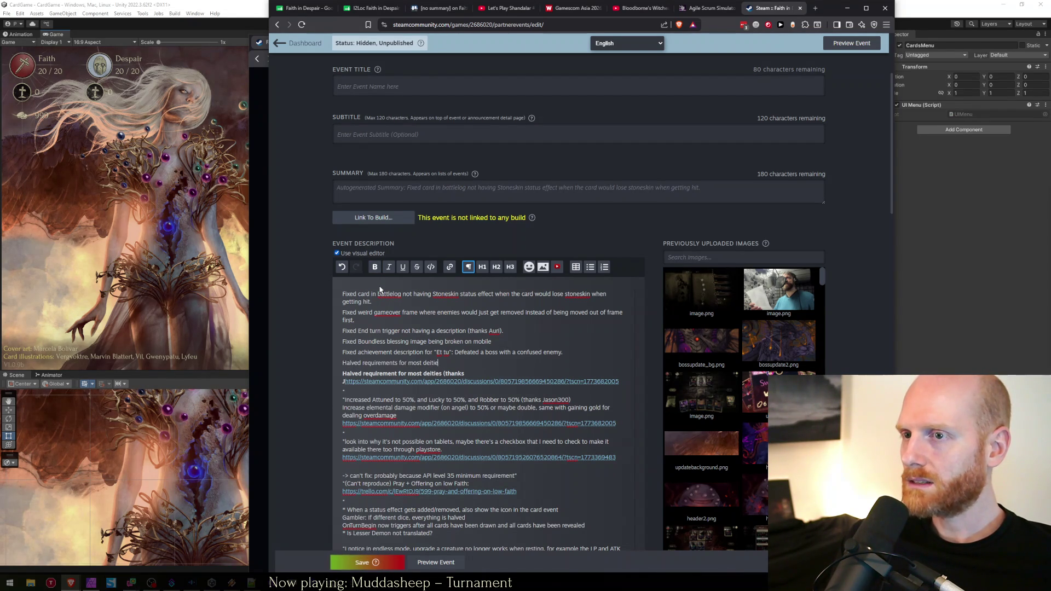
Copy the discussion link under the deities note to check it in a new tab.
key("Down")
key("Down")
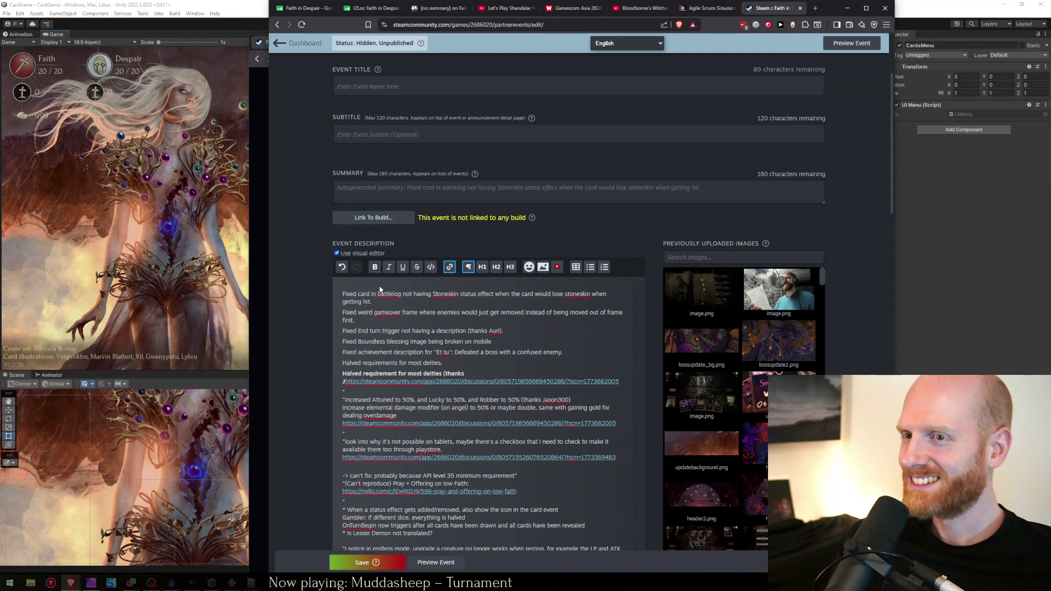
key("shift+End")
key("ctrl+c")
key("ctrl+t")
Load the linked discussion thread, read through it and close it.
key("ctrl+v")
key("Return")
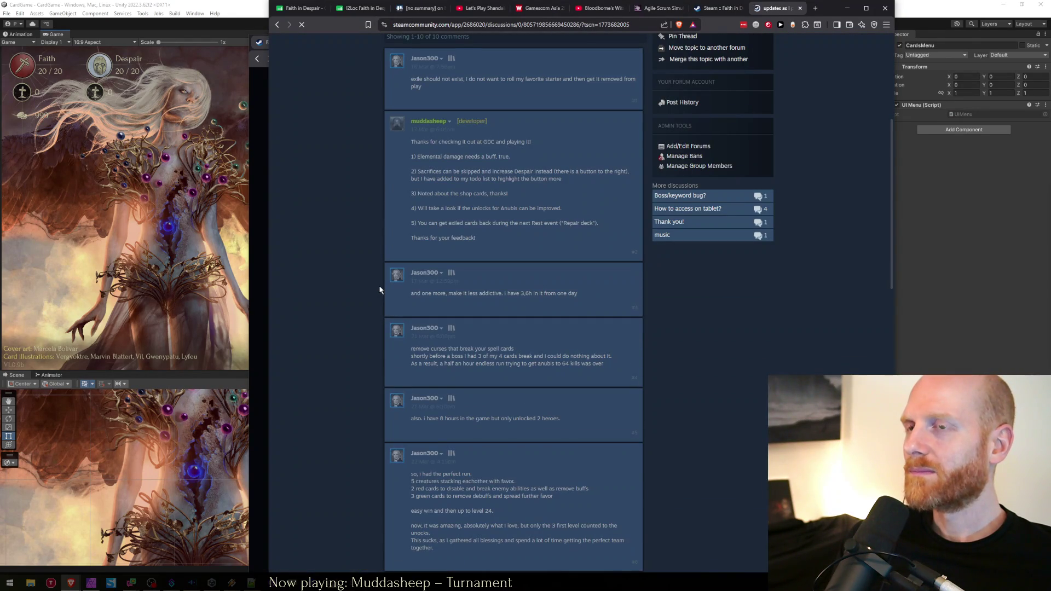
scroll(380, 290, "down", 2)
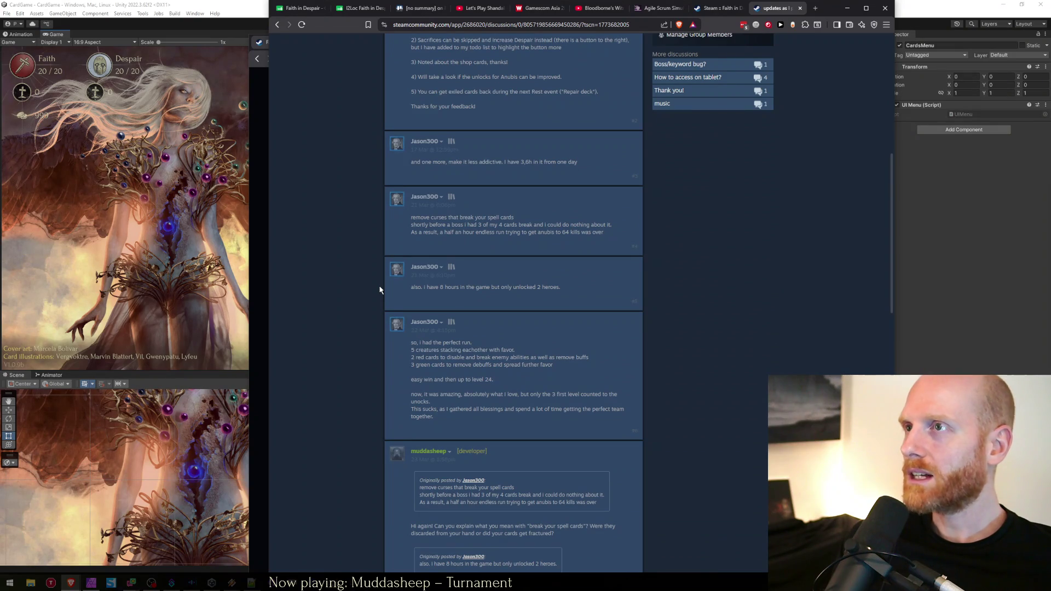
key("ctrl+w")
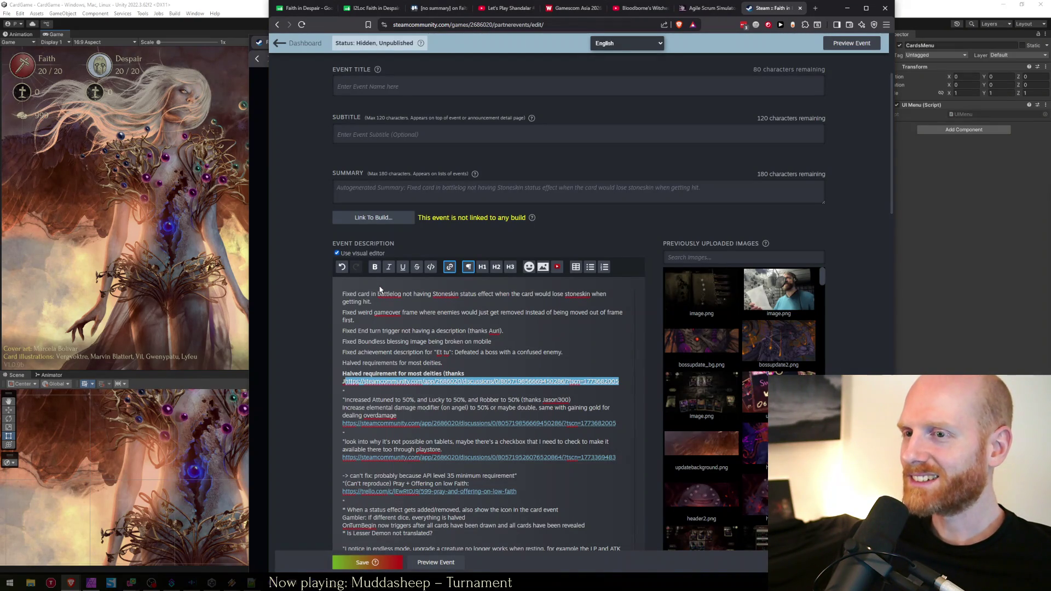
Replace the deities note's link with a thanks credit to the reporter and unbold the line.
key("BackSpace")
type("ason300)")
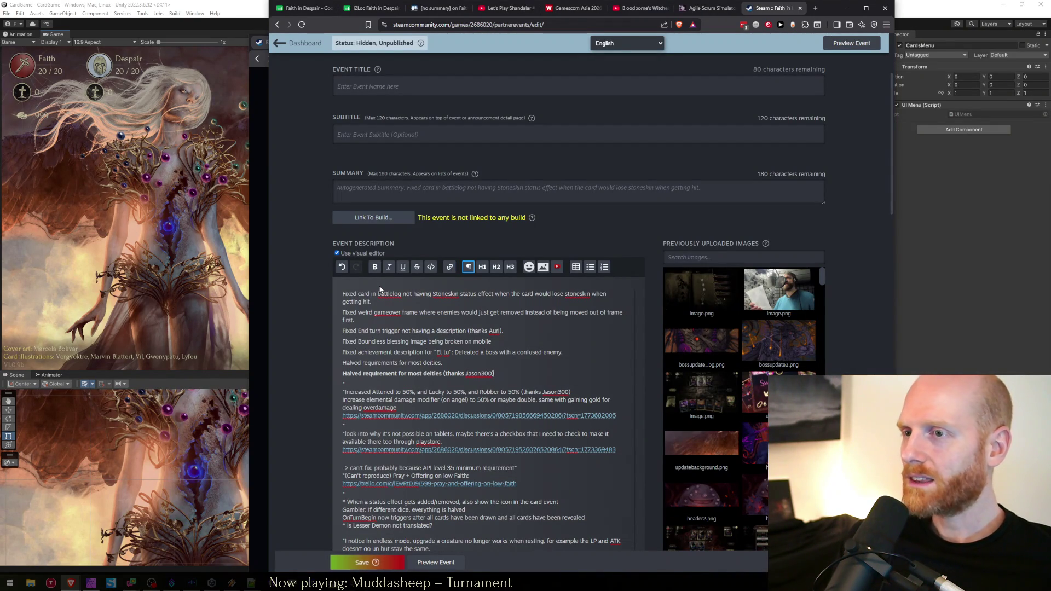
key("shift+Home")
left_click(375, 267)
Drop the stray '*' line, split off the Attuned change without the extra 'and', and separate the elemental damage note.
left_click(426, 392)
key("BackSpace")
key("BackSpace")
key("Return")
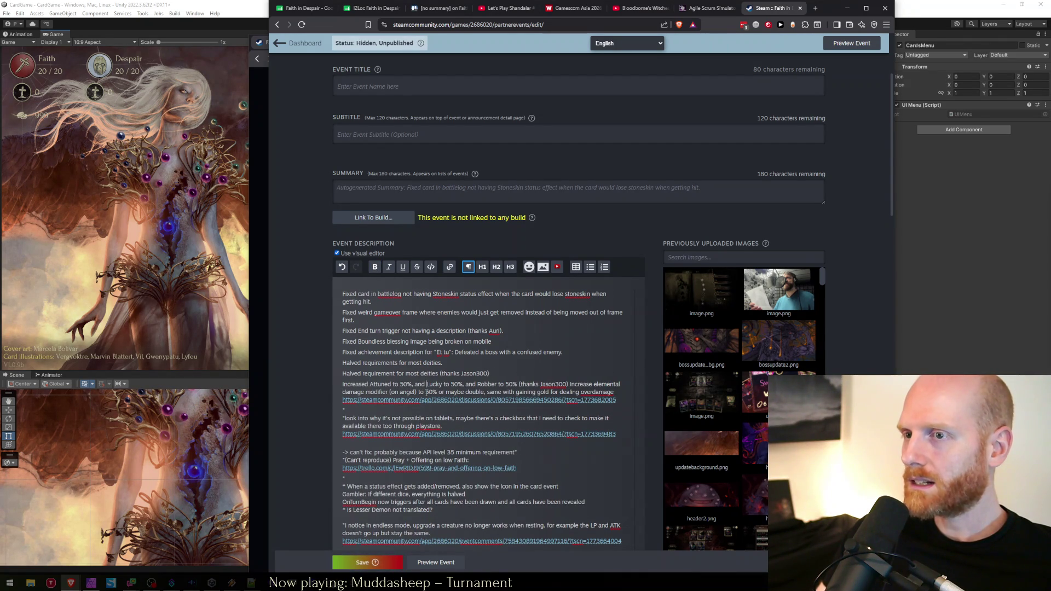
key("BackSpace")
key("BackSpace")
key("BackSpace")
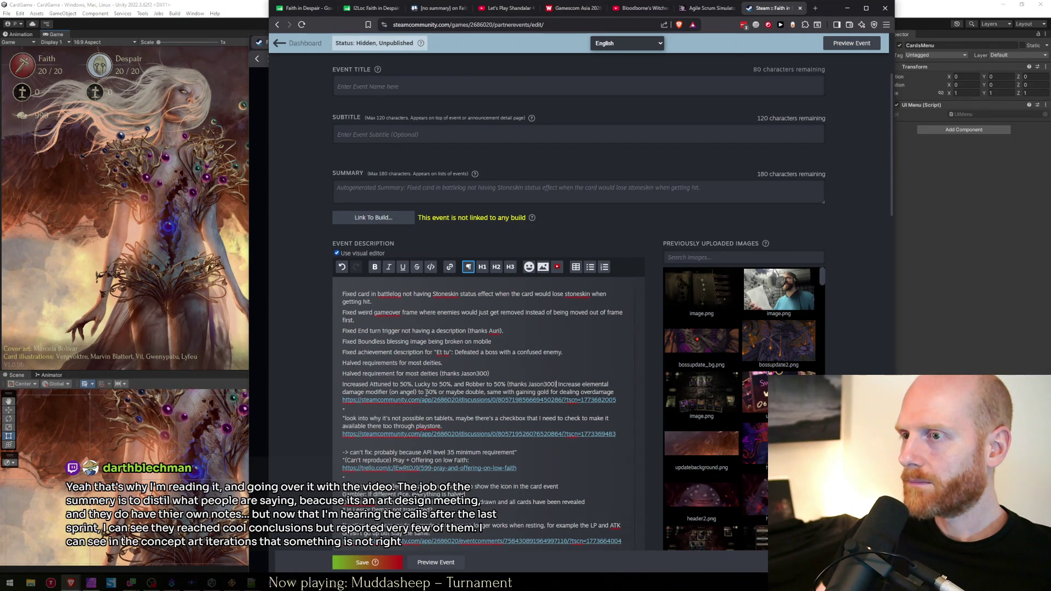
key("Return")
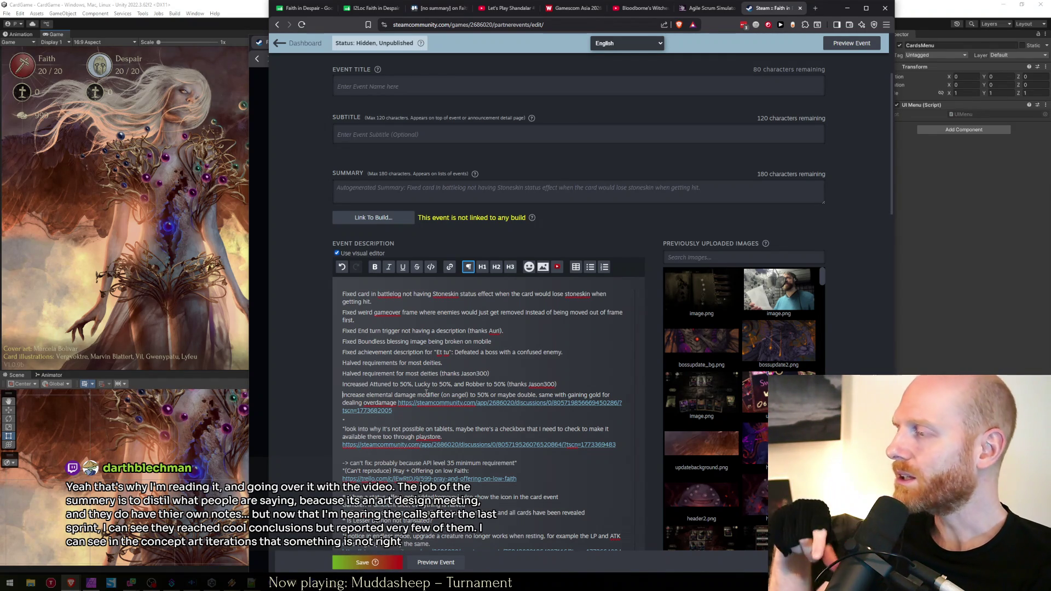
End the Attuned/Lucky/Robber line with a period and review the elemental damage note.
key("Left")
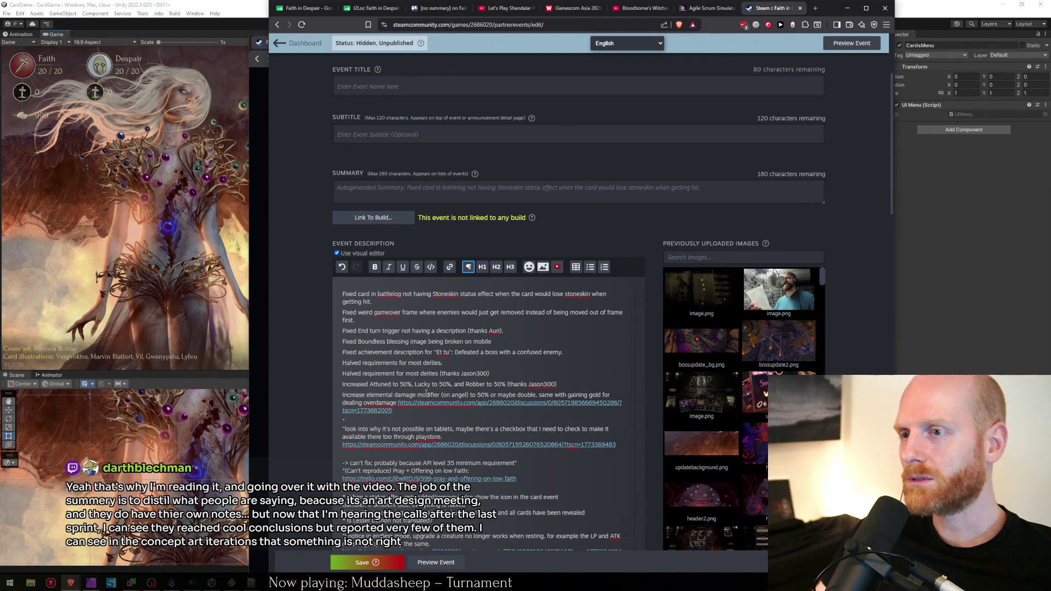
type(".")
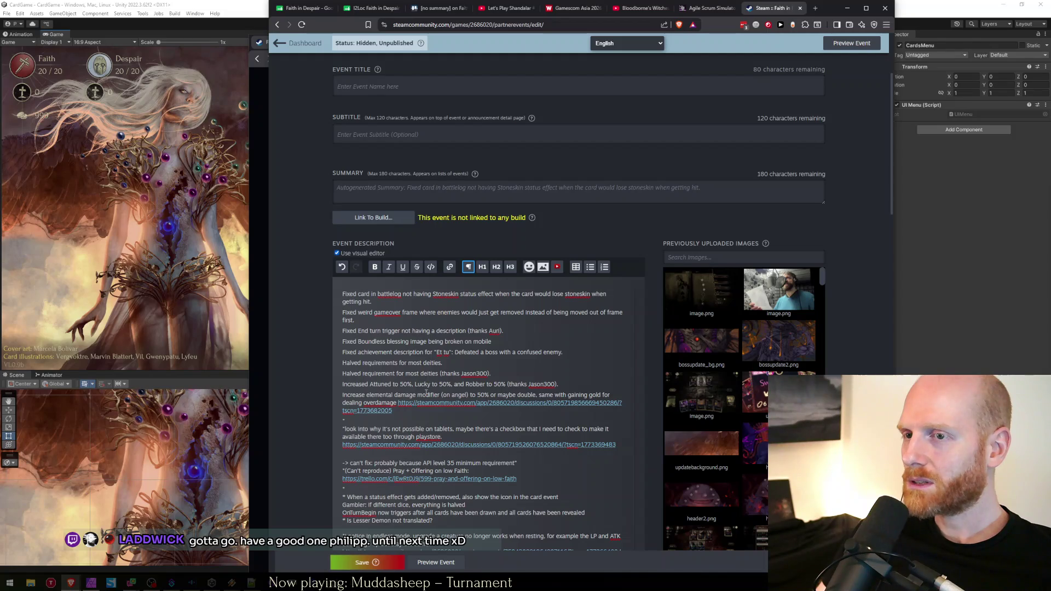
key("Up")
key("Up")
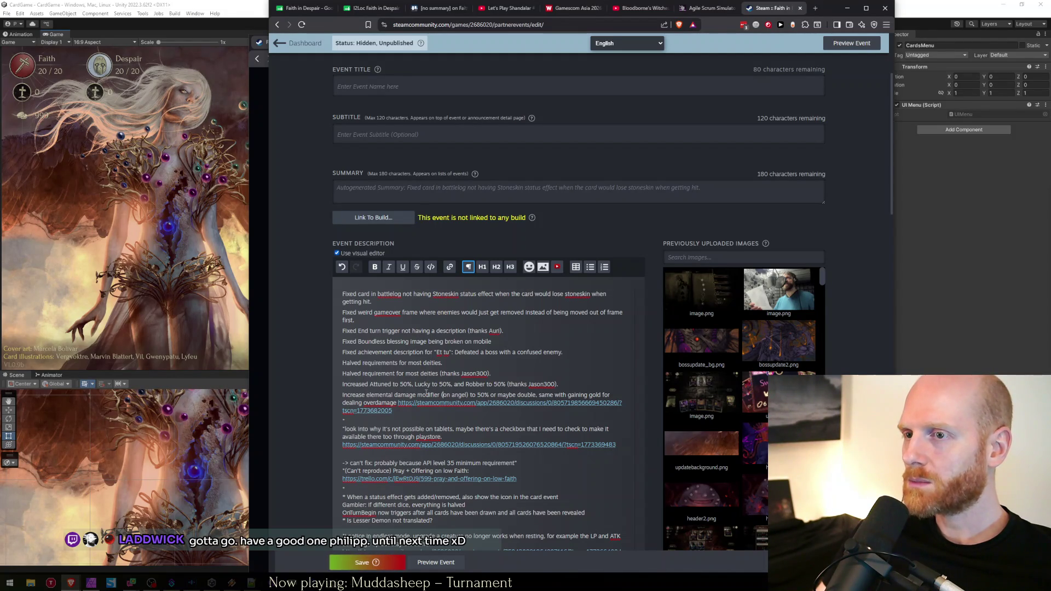
key("shift+Left")
key("shift+Left")
key("shift+Left")
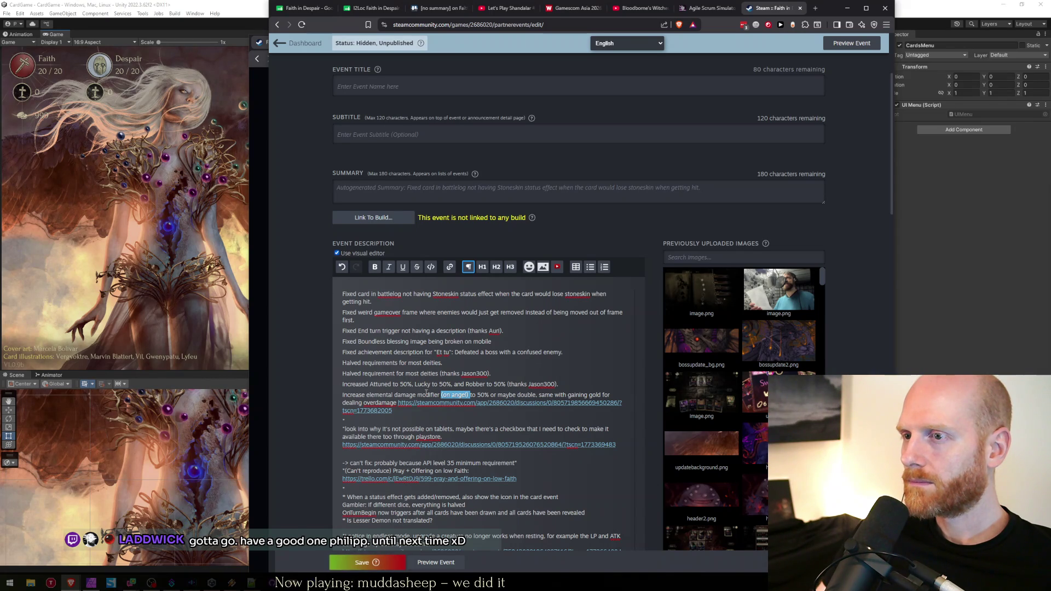
left_click(426, 392)
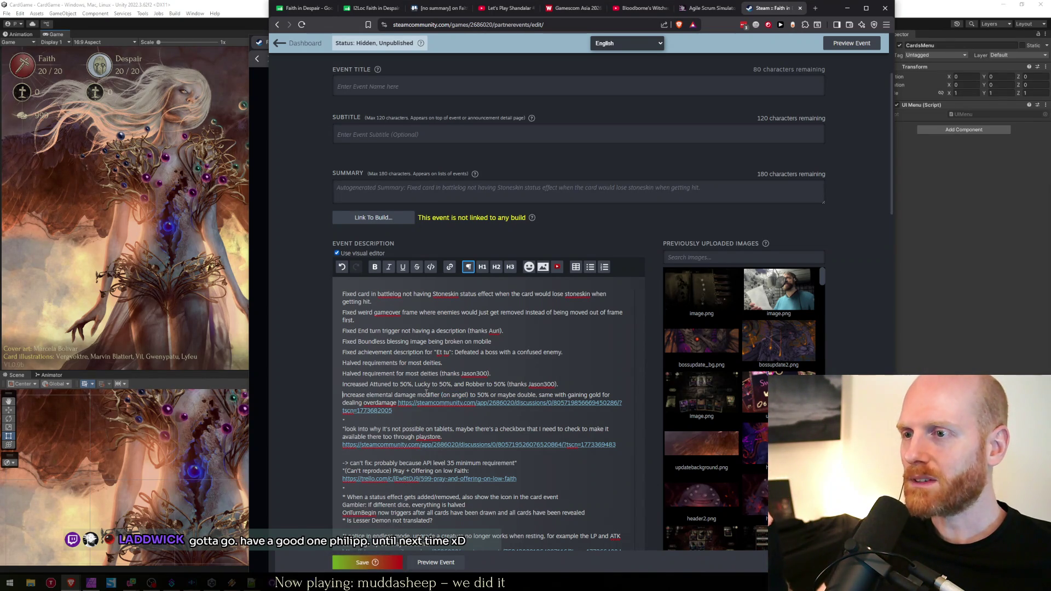
key("Home")
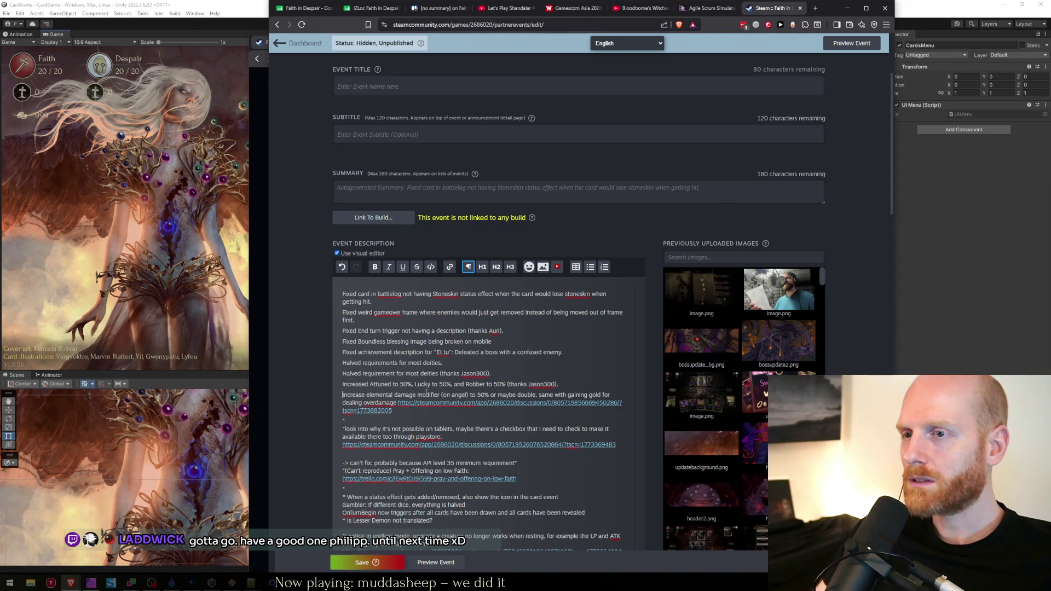
key("ctrl+1")
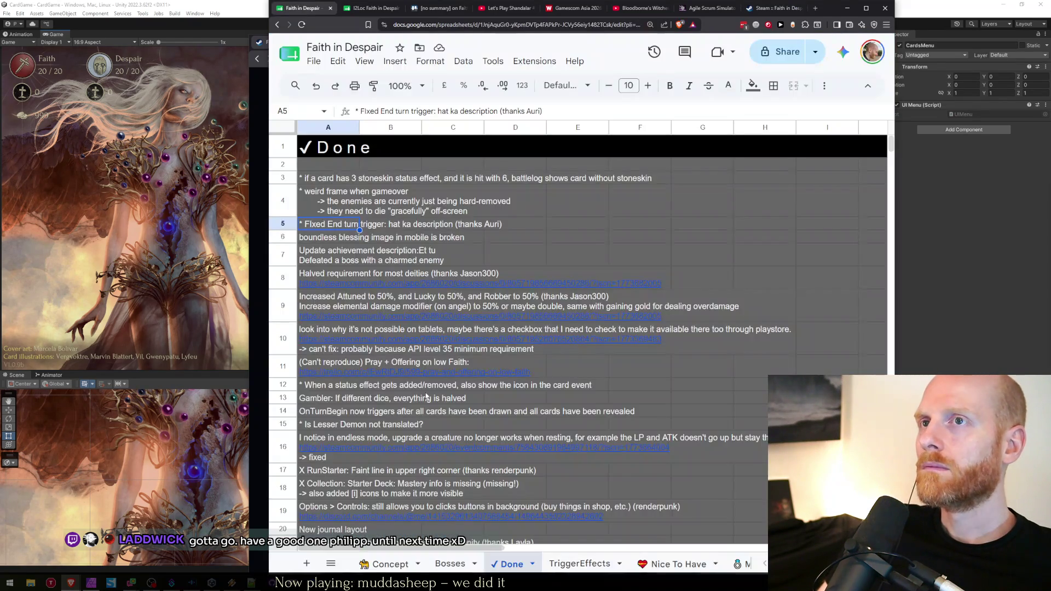
key("ctrl+2")
key("ctrl+f")
type("elemental")
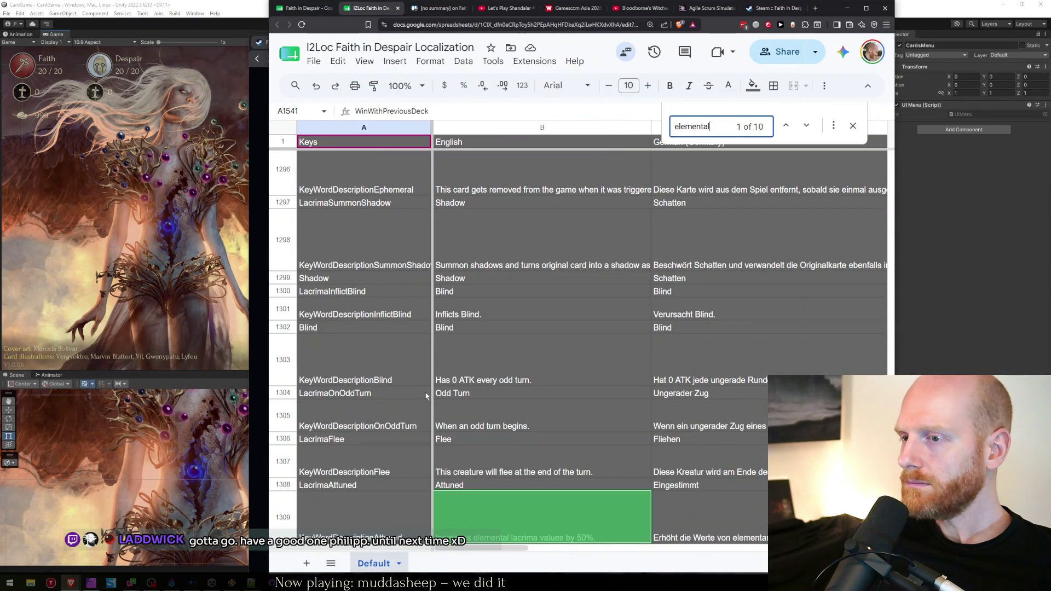
key("Escape")
key("ctrl+1")
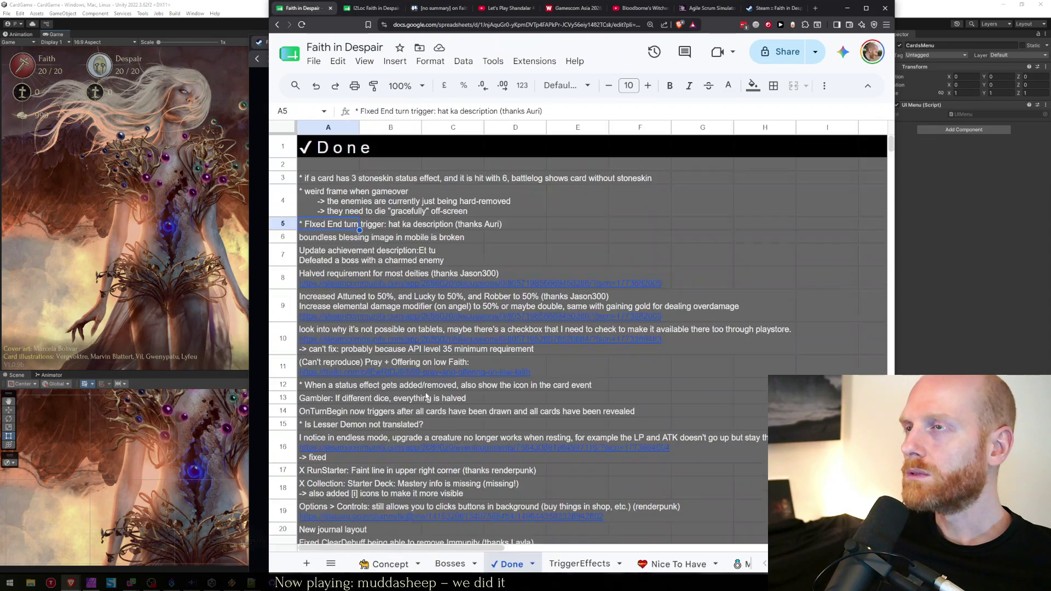
key("ctrl+9")
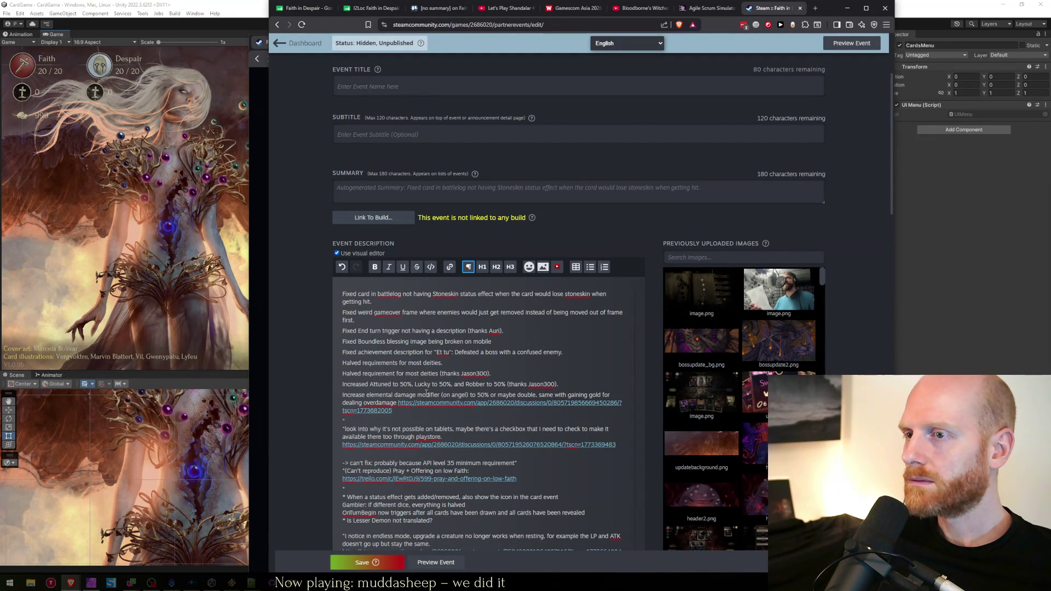
Delete the elemental damage note and the tablet Play Store note with its link.
key("shift+Down")
key("shift+Down")
key("shift+Down")
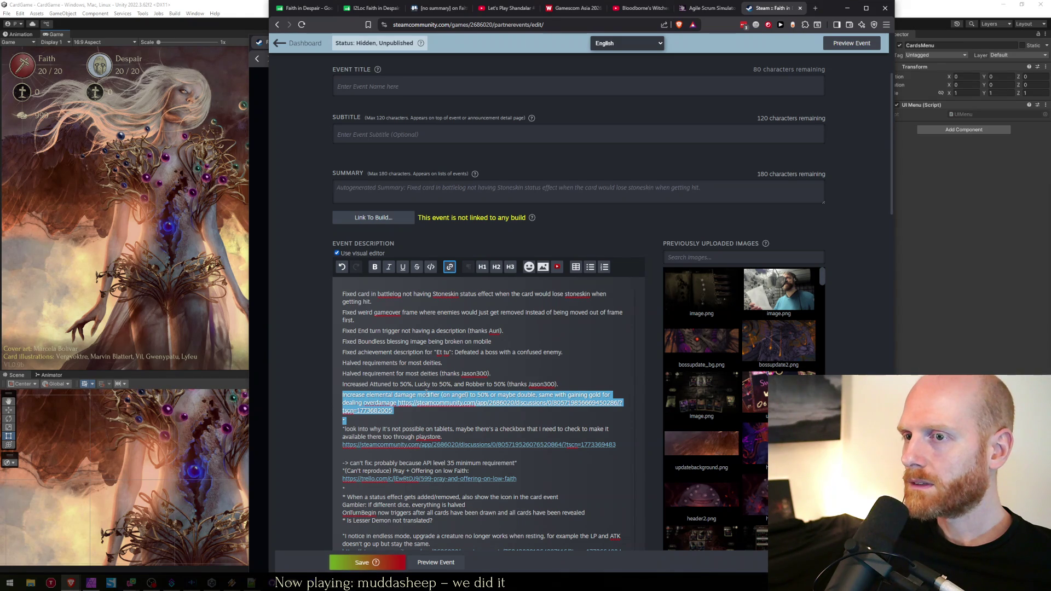
key("BackSpace")
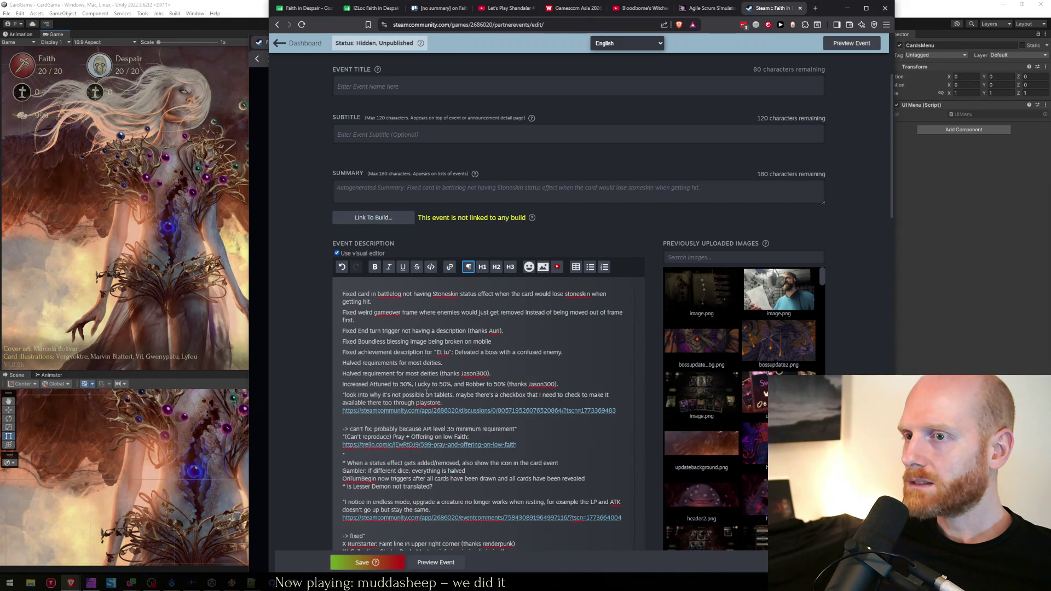
key("shift+Down")
key("shift+Down")
key("shift+Down")
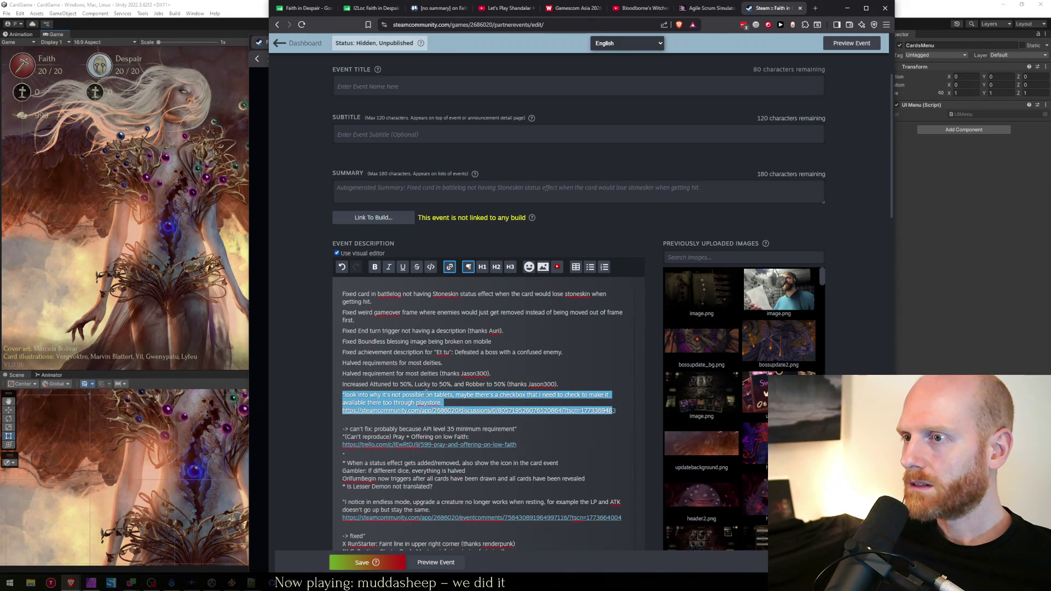
type("3")
key("Delete")
Delete the can't-fix and can't-reproduce notes and the asterisk before the status-effect line.
key("shift+Down")
key("shift+Down")
key("shift+Down")
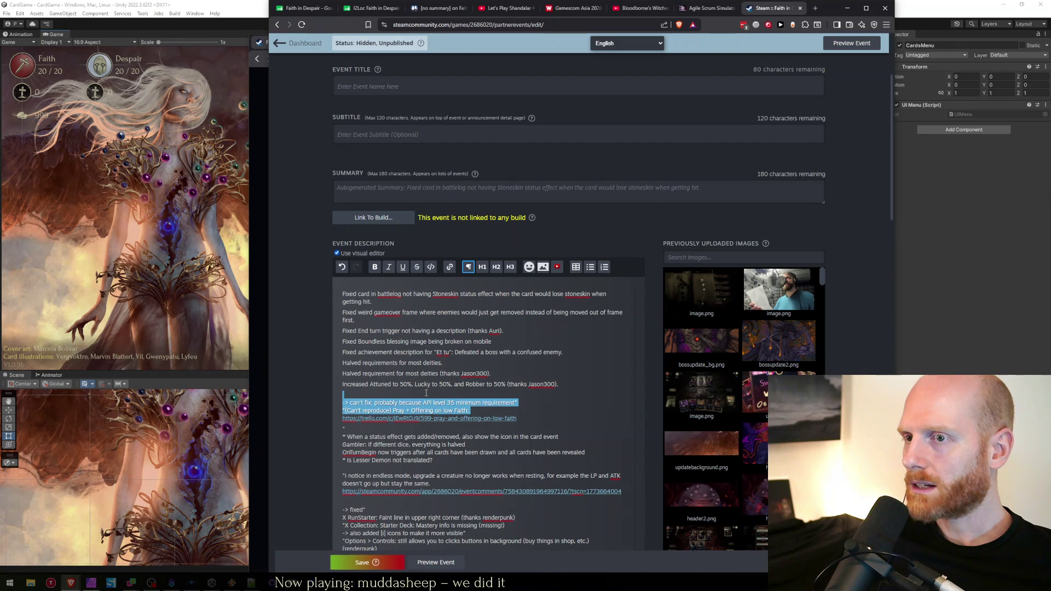
key("shift+Down")
key("shift+Down")
key("Delete")
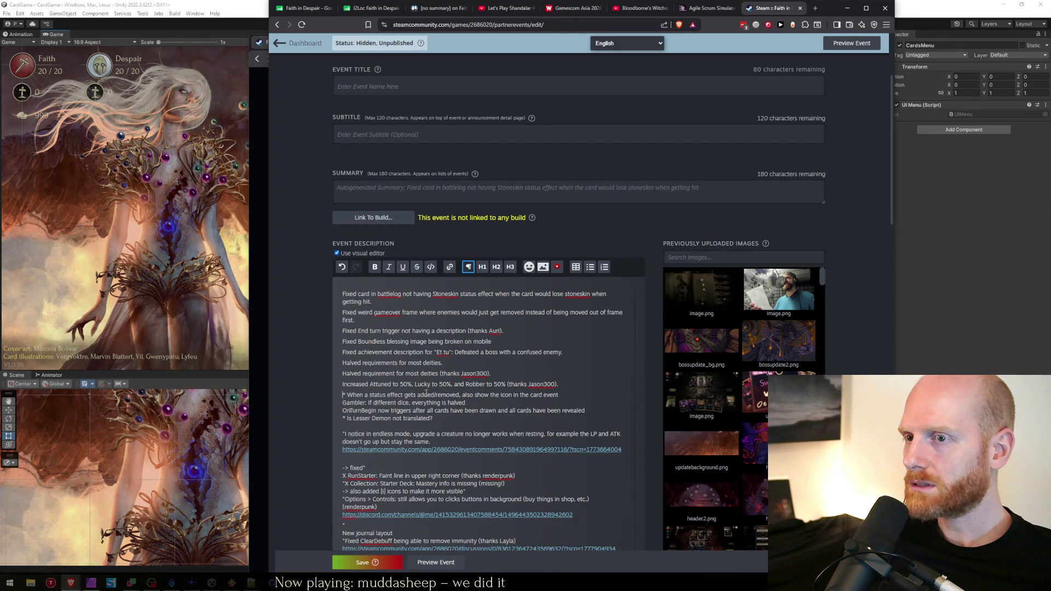
key("Delete")
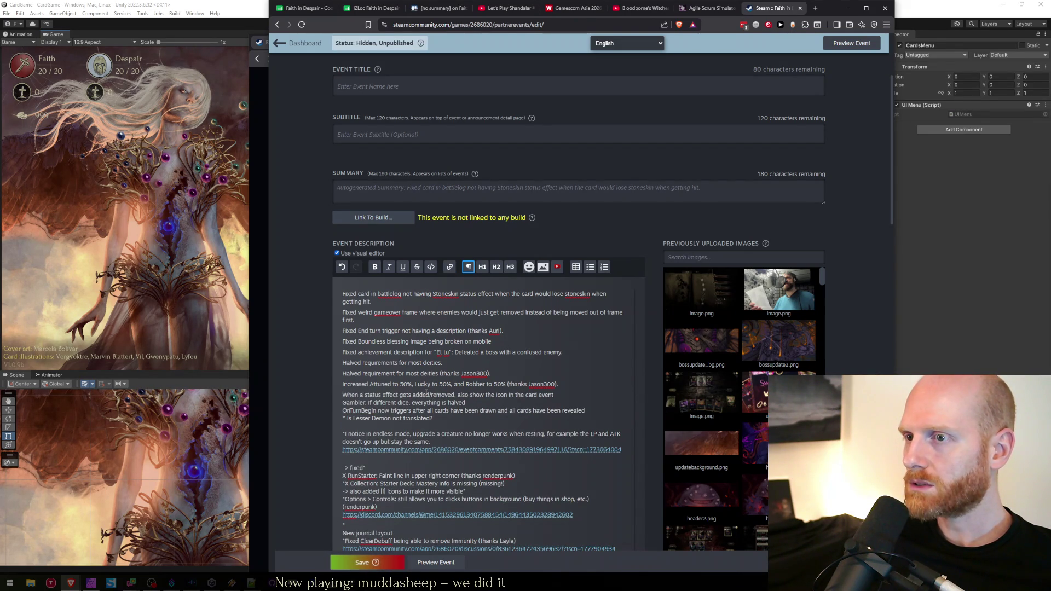
key("ctrl+z")
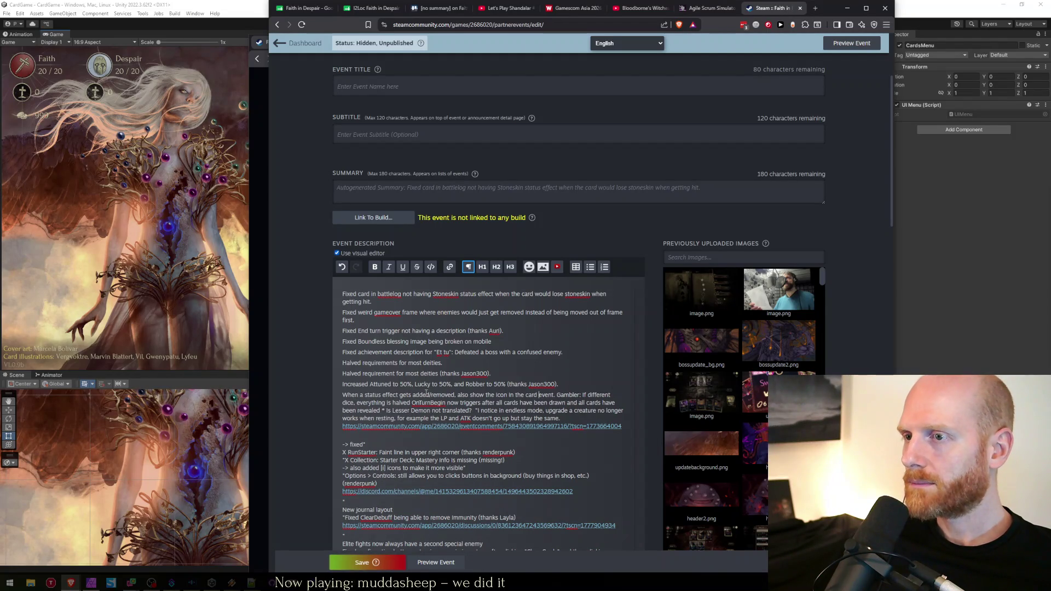
Put the Gambler note on its own line and bullet the first nine changelog notes.
key("Return")
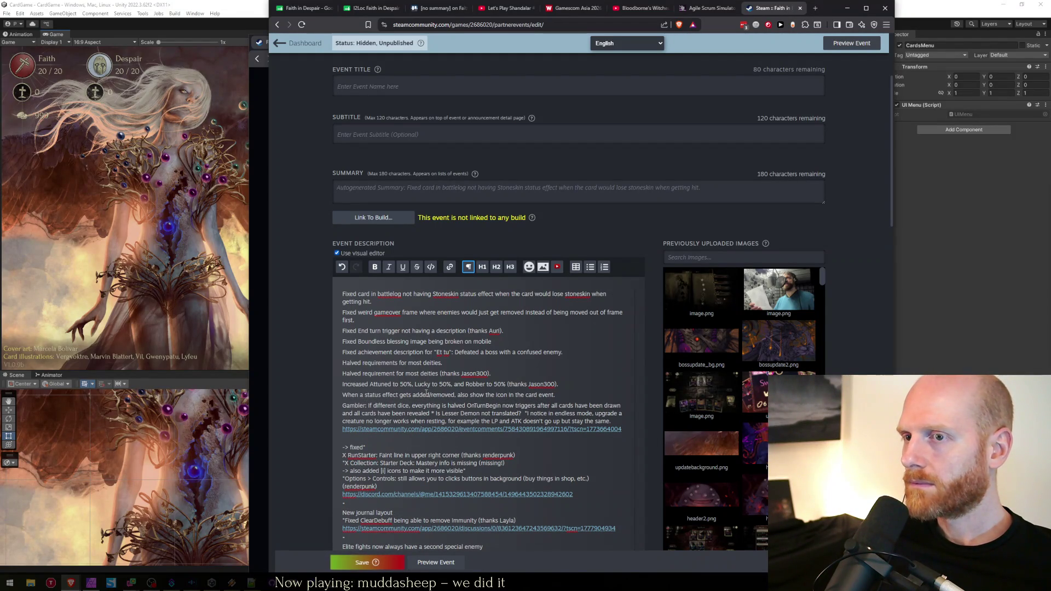
key("shift+Up")
key("shift+Up")
key("shift+Up")
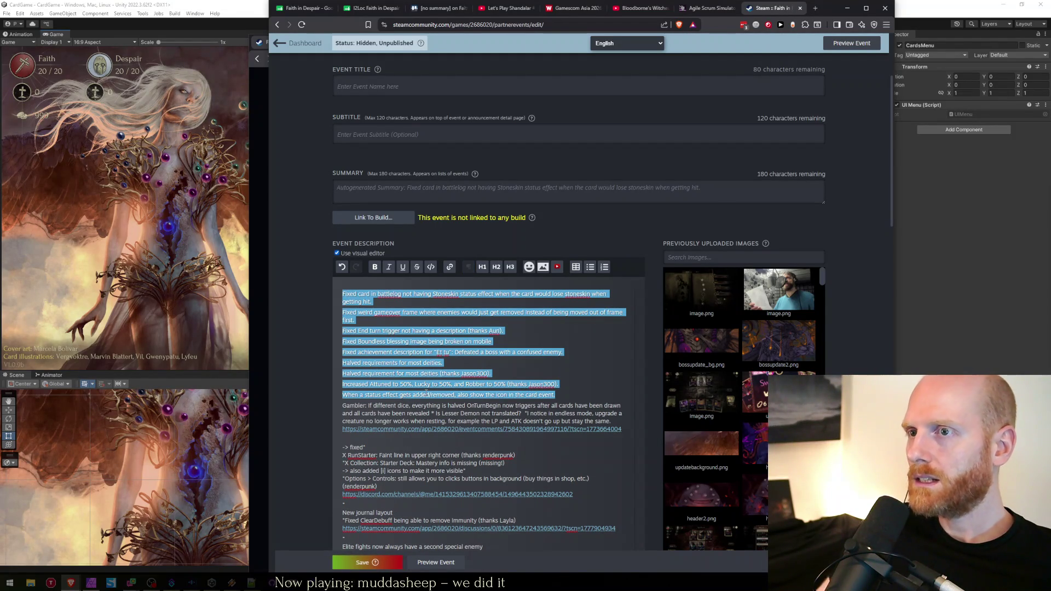
left_click(590, 267)
Reword the last bullet to '…the icon is now shown in the card event.' and add an empty bullet.
left_click(585, 394)
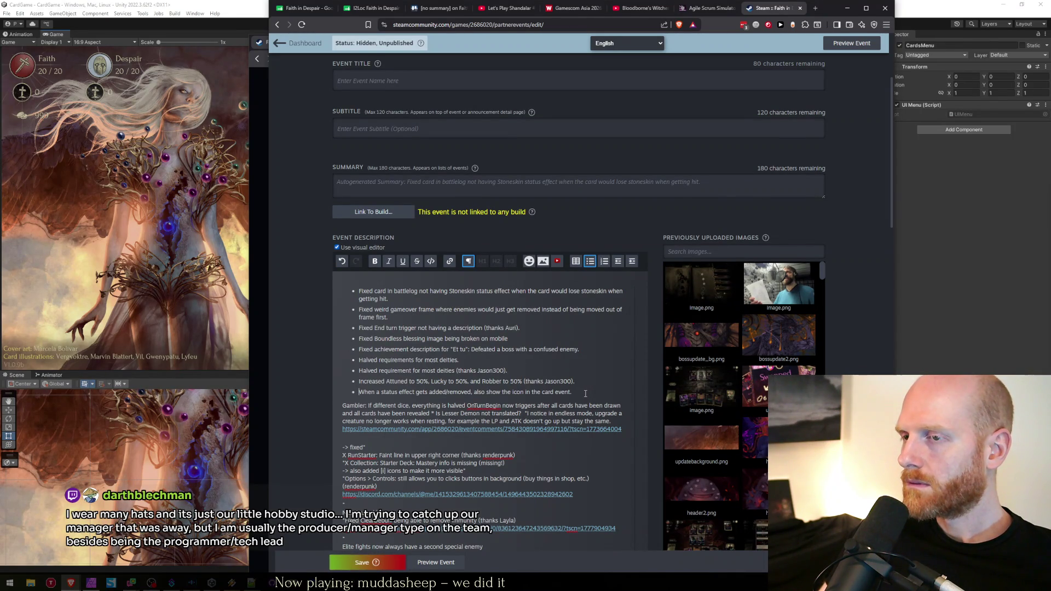
type("the")
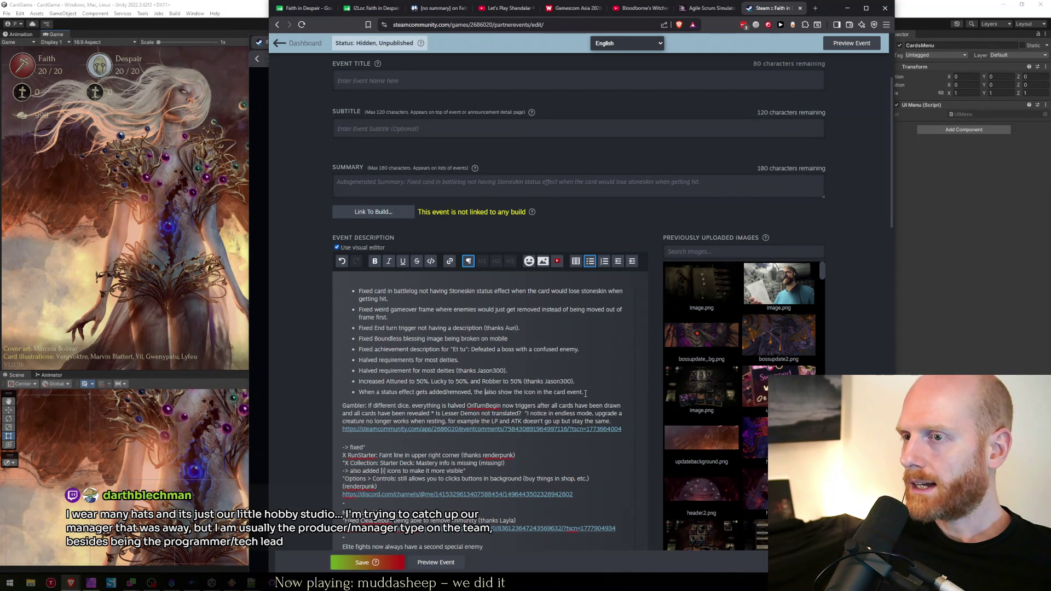
key("ctrl+shift+Right")
key("ctrl+shift+Right")
key("ctrl+shift+Right")
key("Delete")
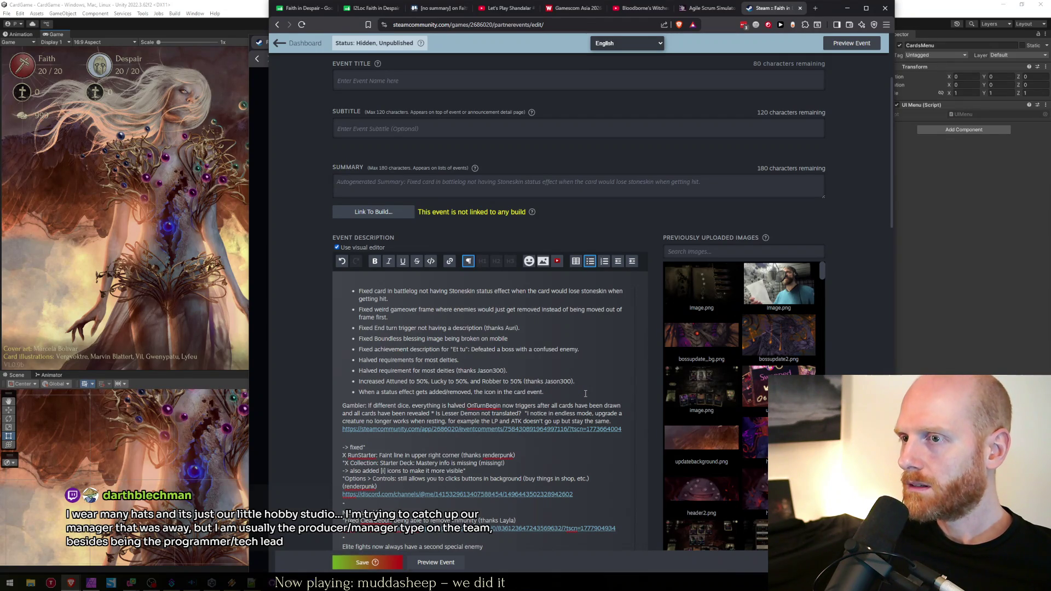
type("is now shown")
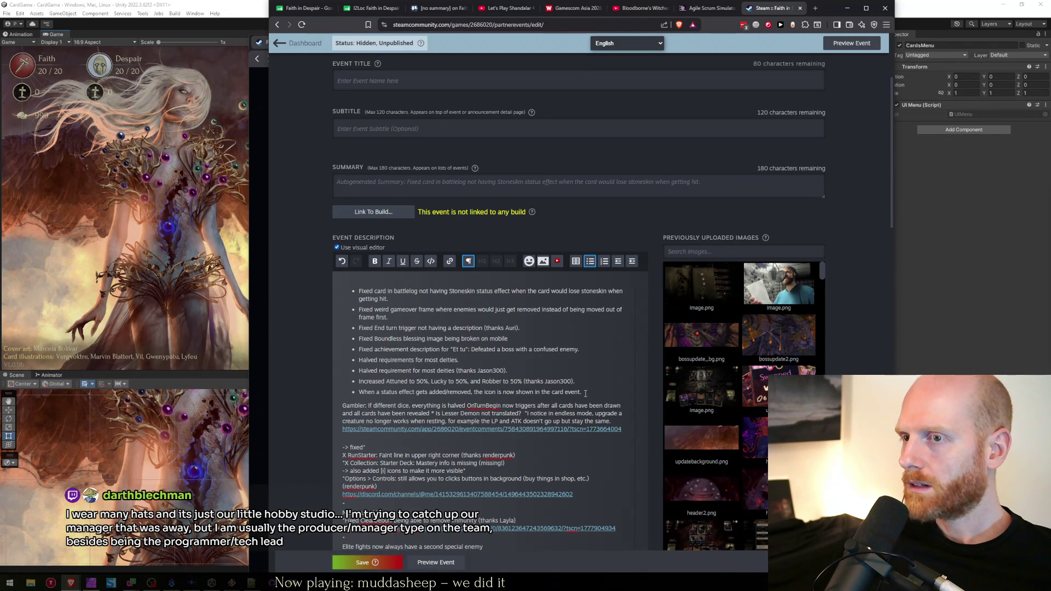
key("Return")
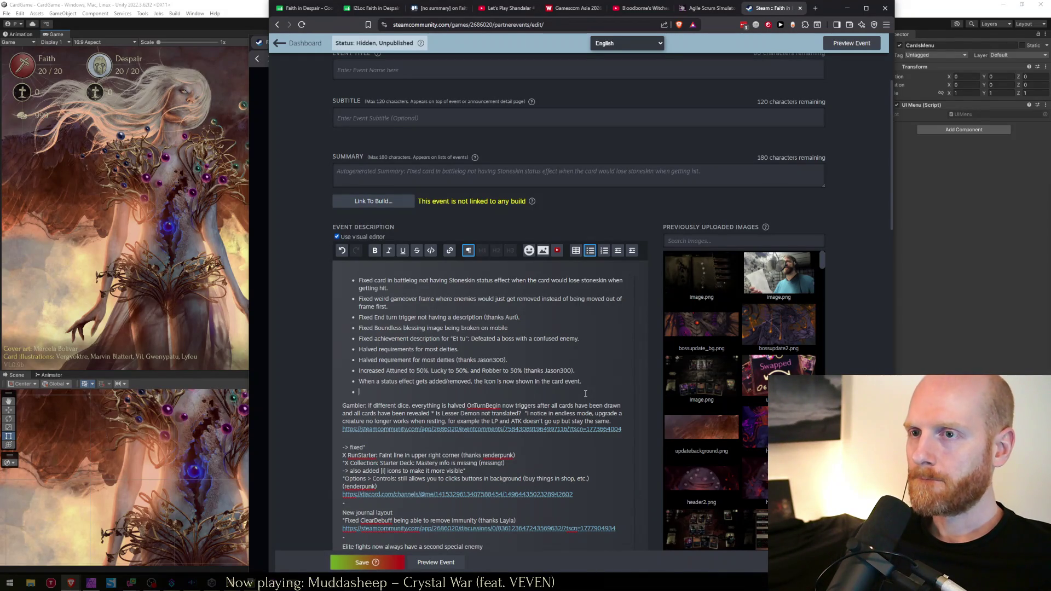
Merge the Gambler note into the empty bullet and split OnTurnBegin off after it.
key("Up")
key("Up")
key("Up")
key("Down")
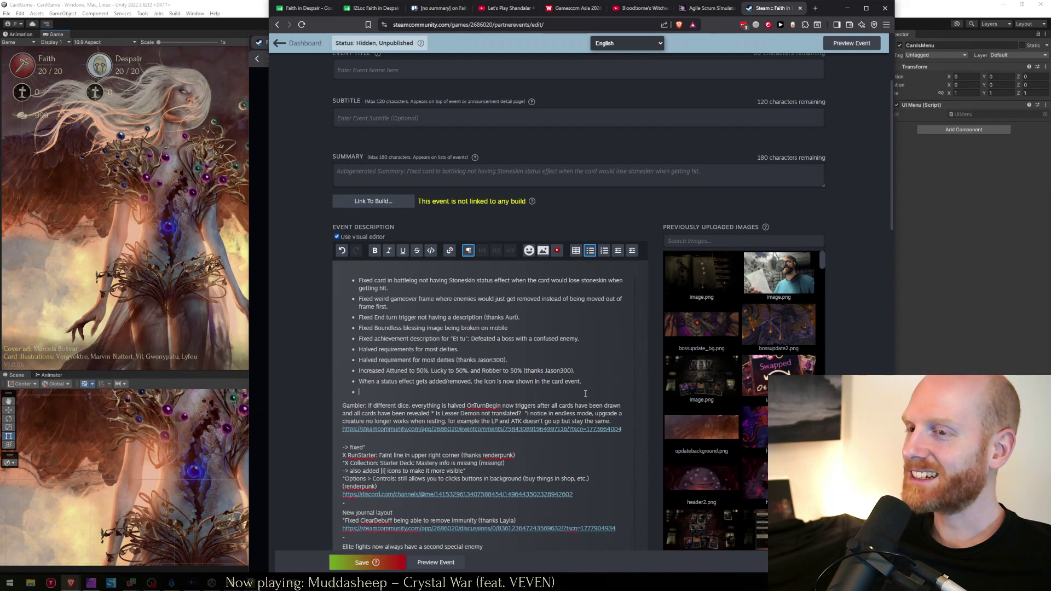
key("BackSpace")
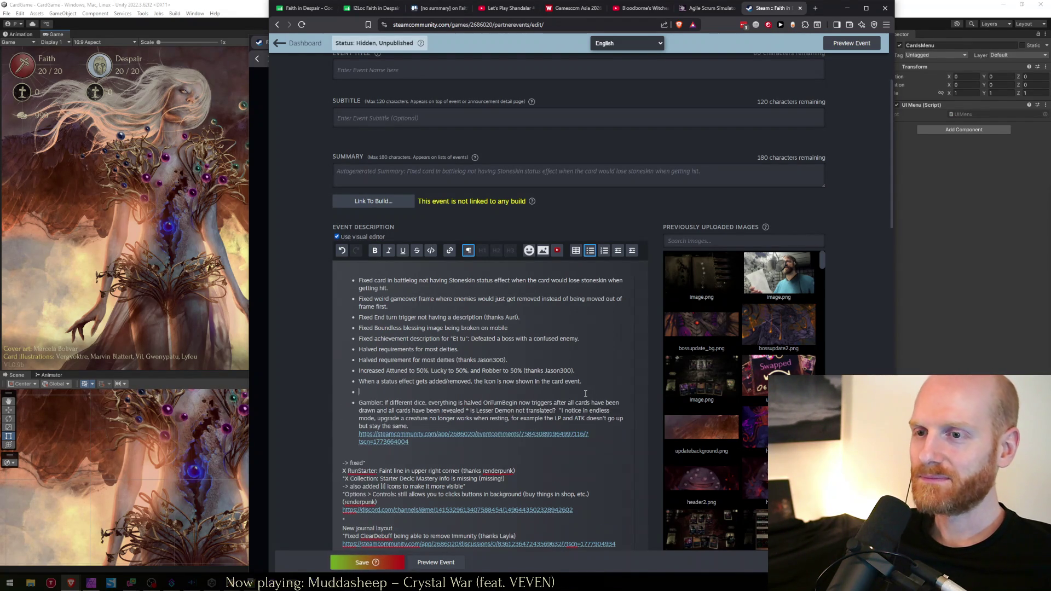
key("Delete")
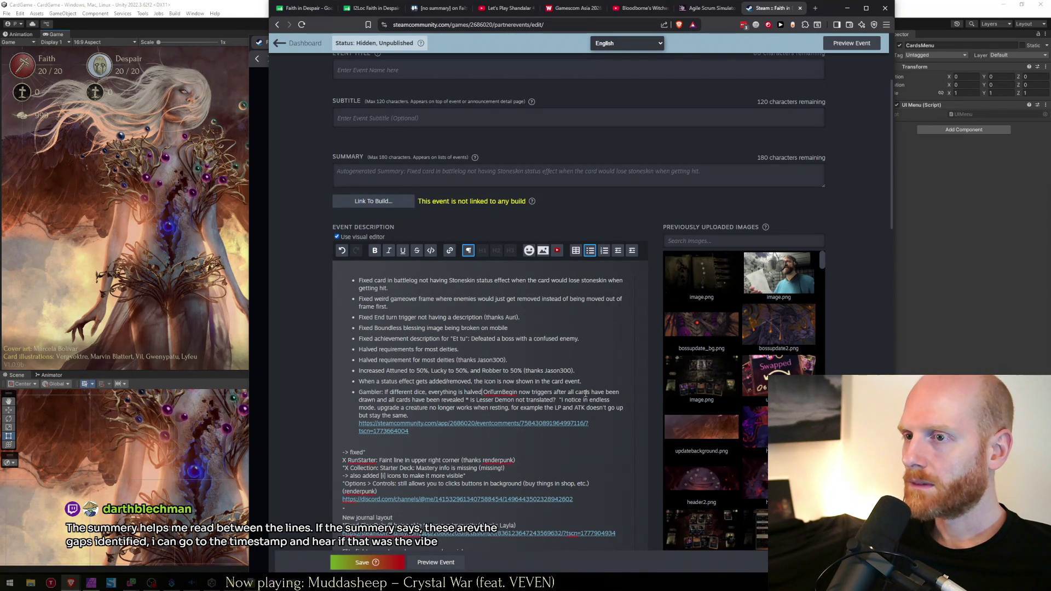
key("Return")
key("Return")
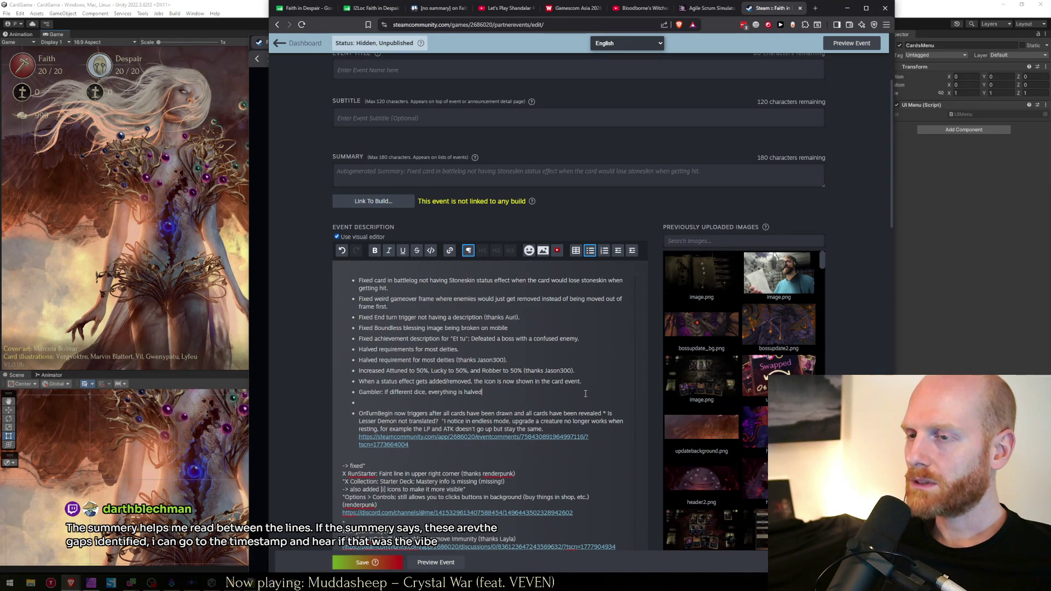
Reword Gambler to 'If opposing cards have different dice, all card values are halved.'.
key("BackSpace")
key("BackSpace")
key("BackSpace")
type("all")
type(" values")
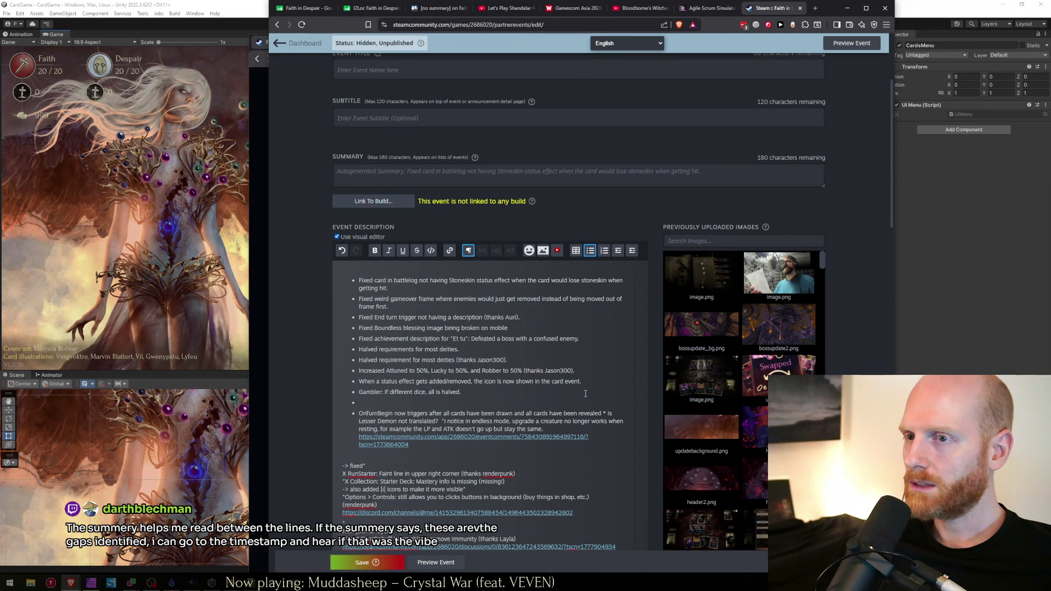
key("Delete")
key("Delete")
key("Delete")
type("are")
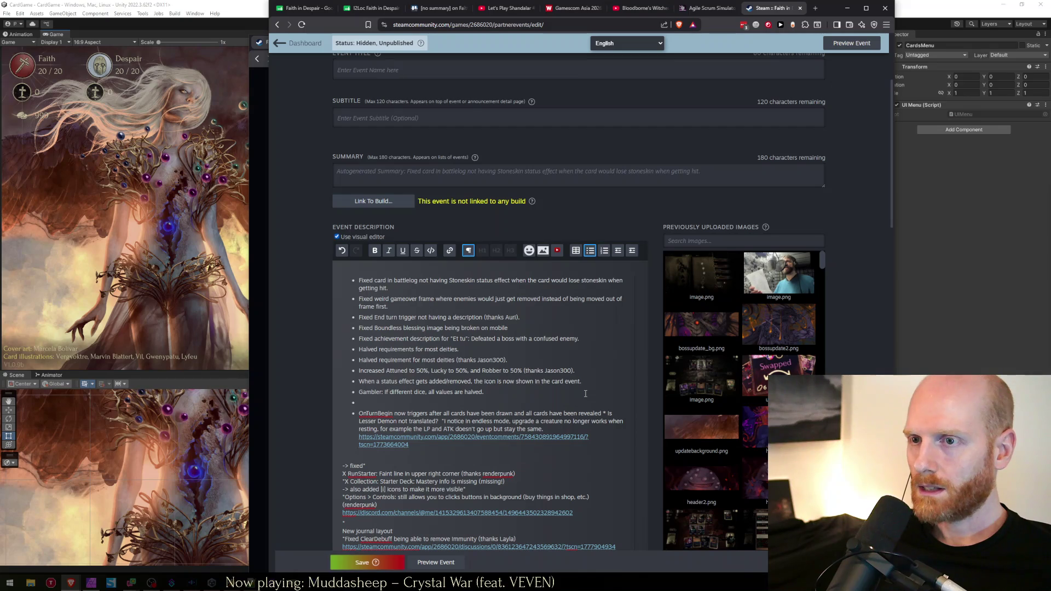
type("opposing ")
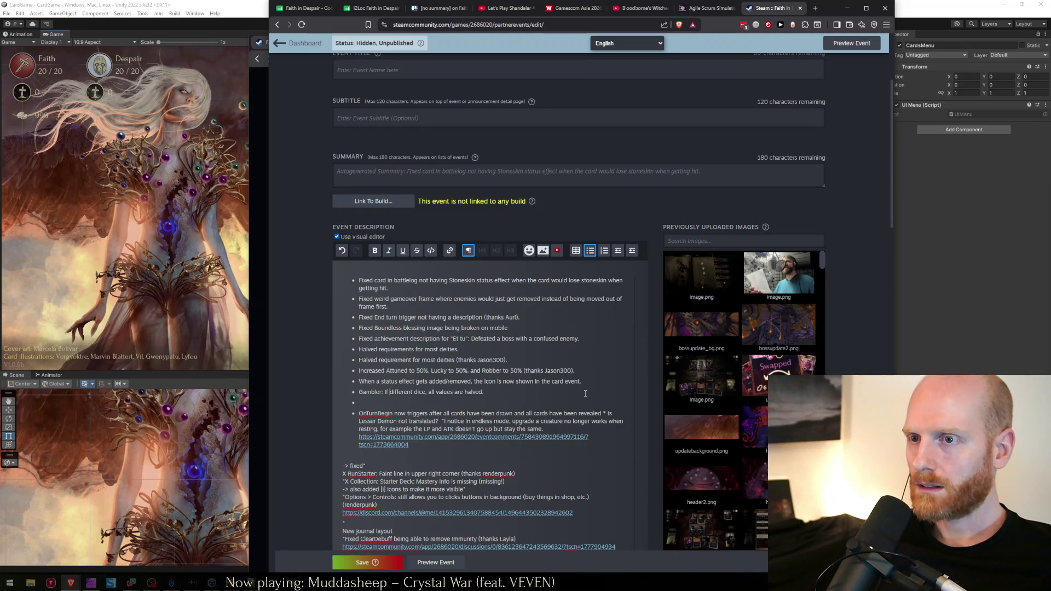
type("cards have")
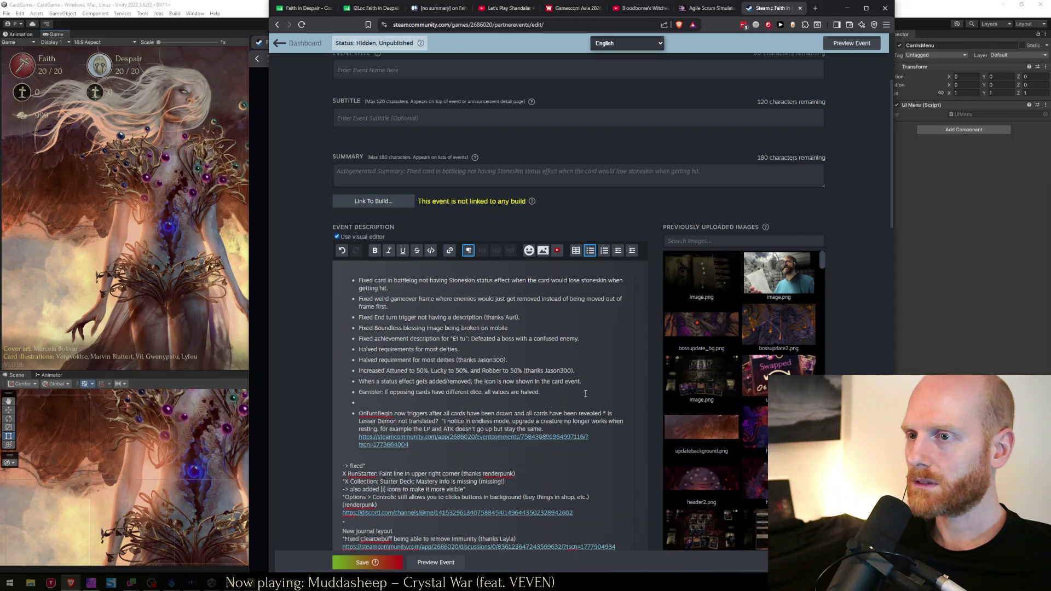
key("ctrl+Left")
type("card")
key("End")
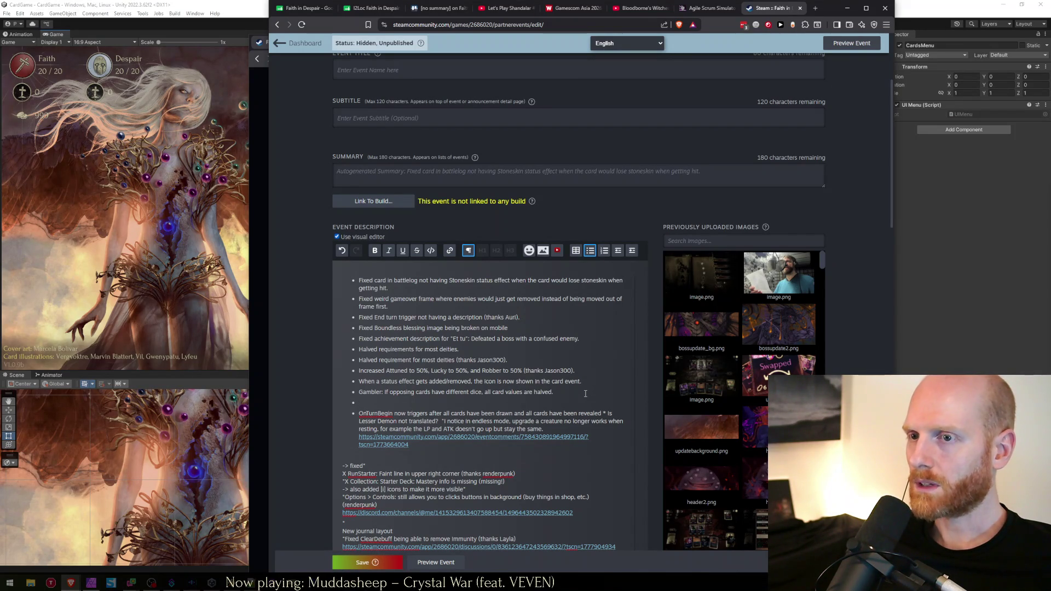
Make OnTurnBegin a bullet and split the Lesser Demon note into its own bullet.
key("Delete")
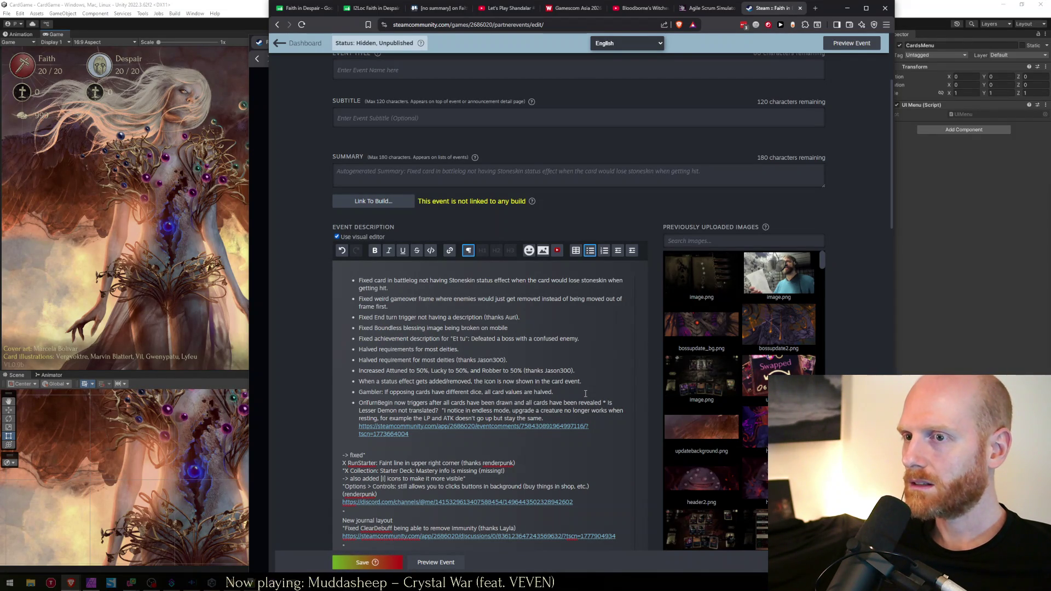
key("Return")
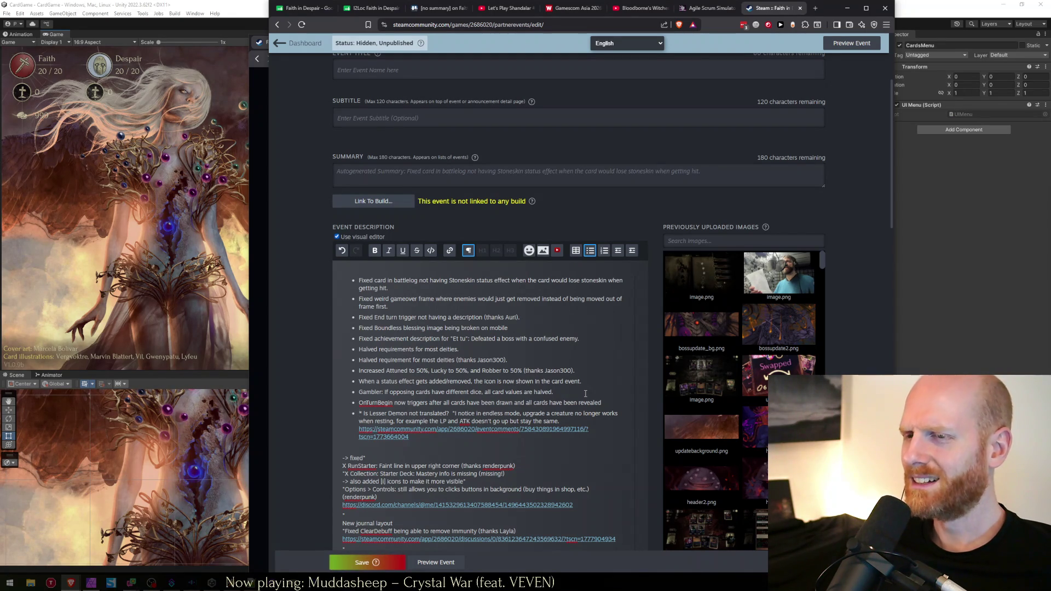
key("ctrl+Tab")
key("ctrl+Tab")
key("ctrl+f")
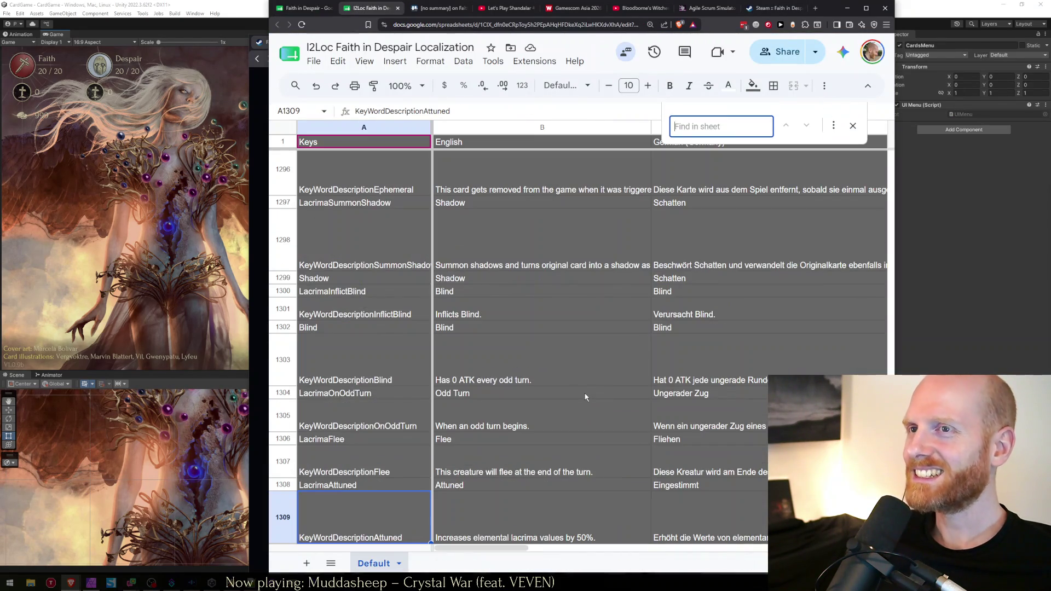
type("lesserdemo")
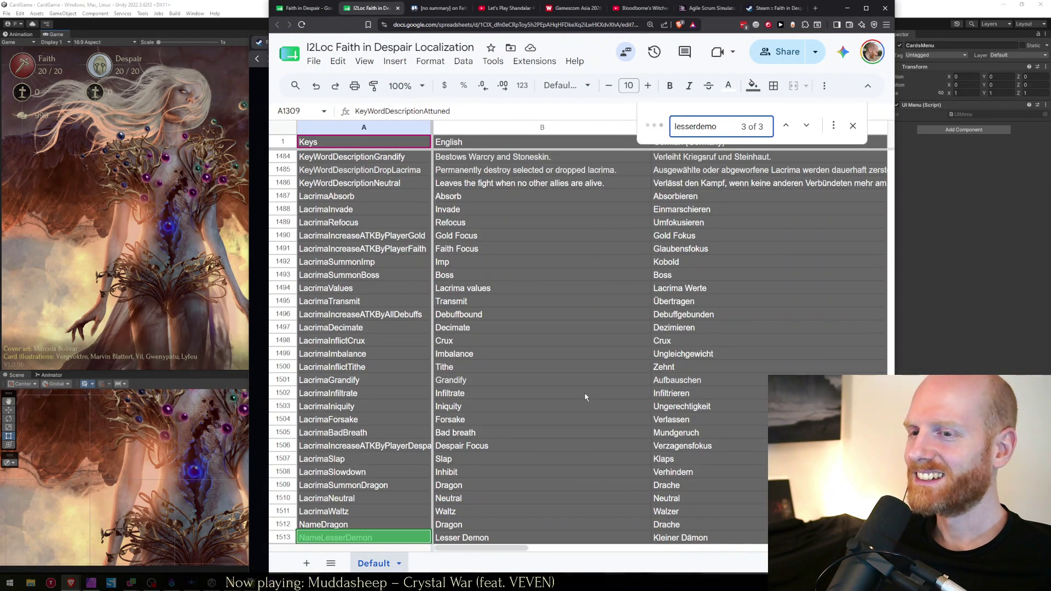
key("Return")
key("Escape")
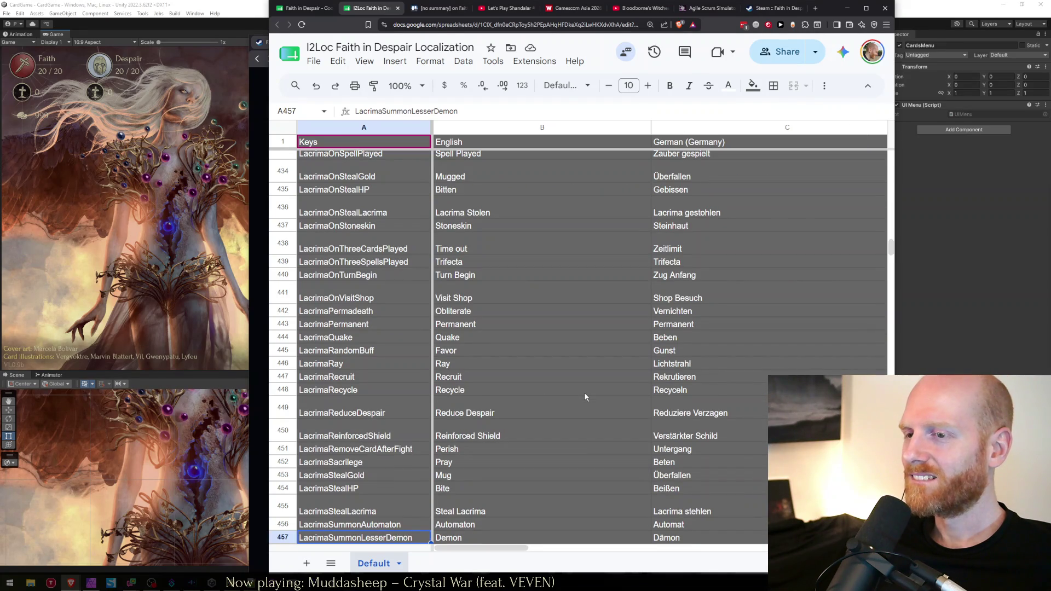
key("ctrl+shift+Tab")
key("ctrl+shift+Tab")
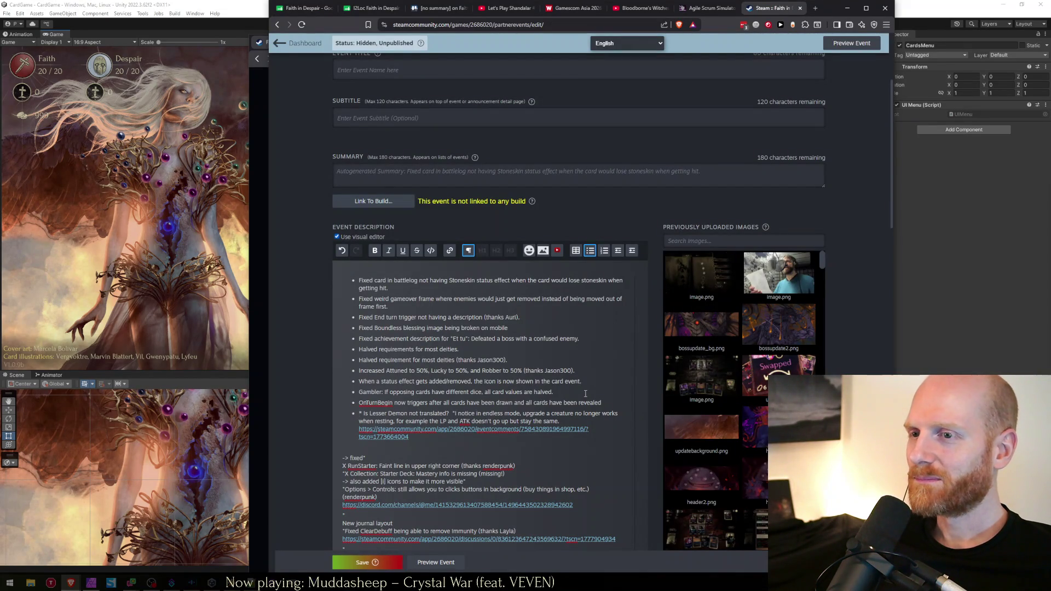
key("ctrl+shift+Right")
key("ctrl+shift+Right")
key("ctrl+shift+Right")
key("ctrl+Tab")
key("ctrl+Tab")
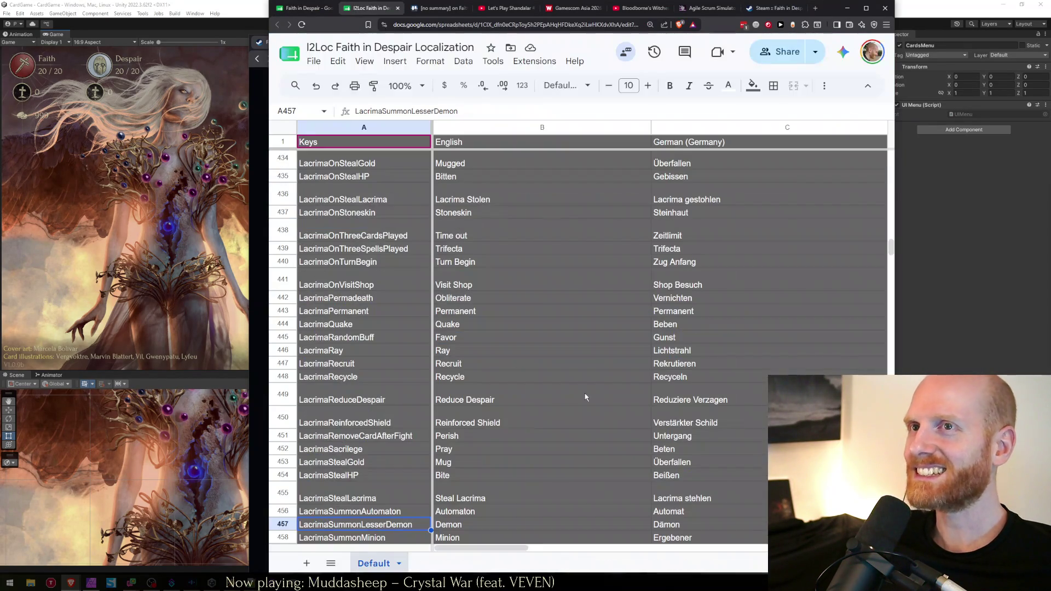
key("ctrl+shift+Tab")
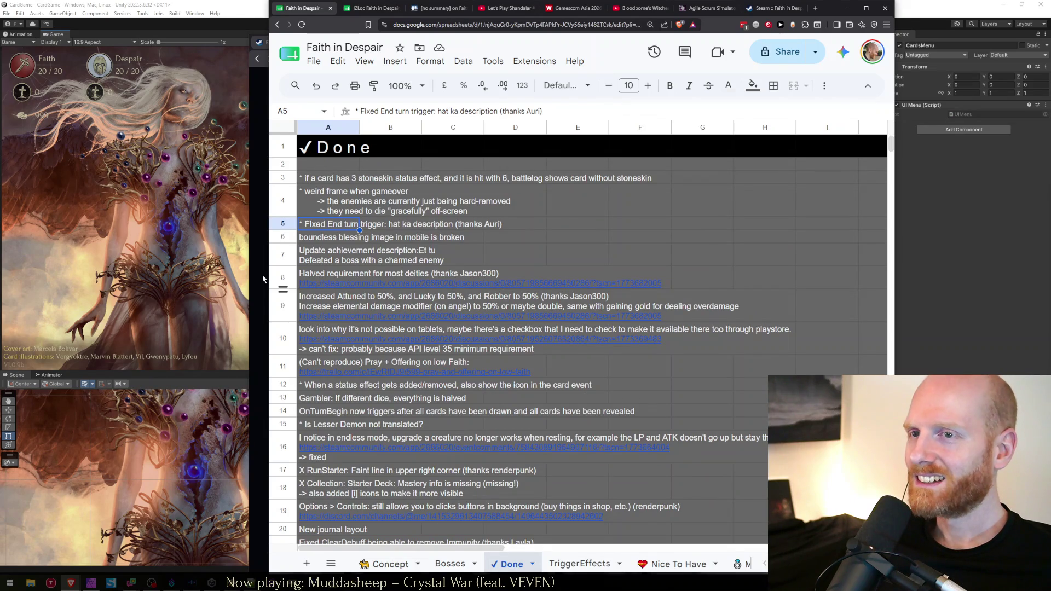
key("Down")
key("Down")
key("Down")
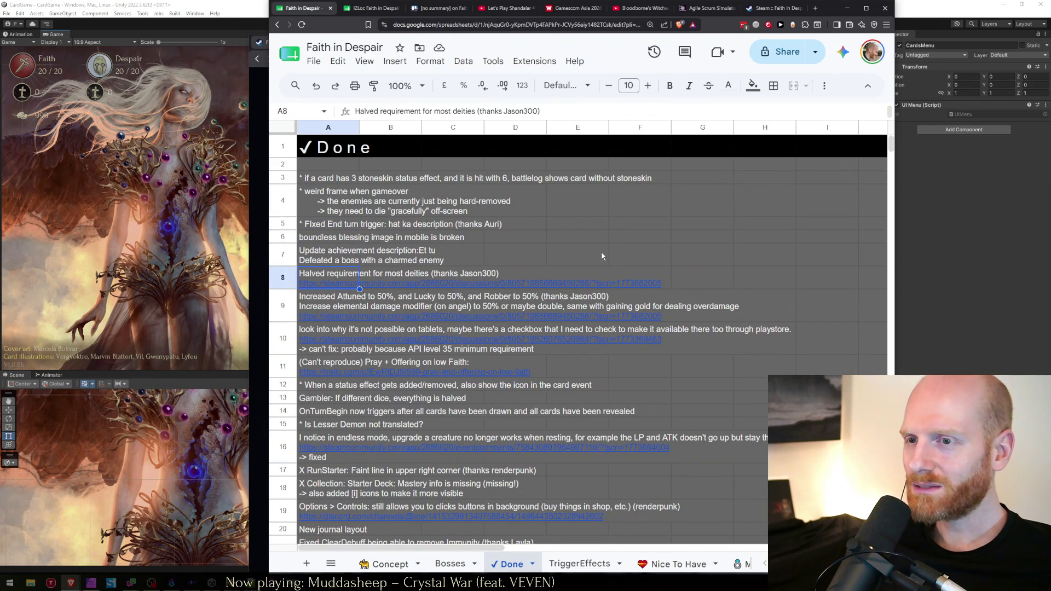
key("Up")
key("Up")
key("Up")
key("Down")
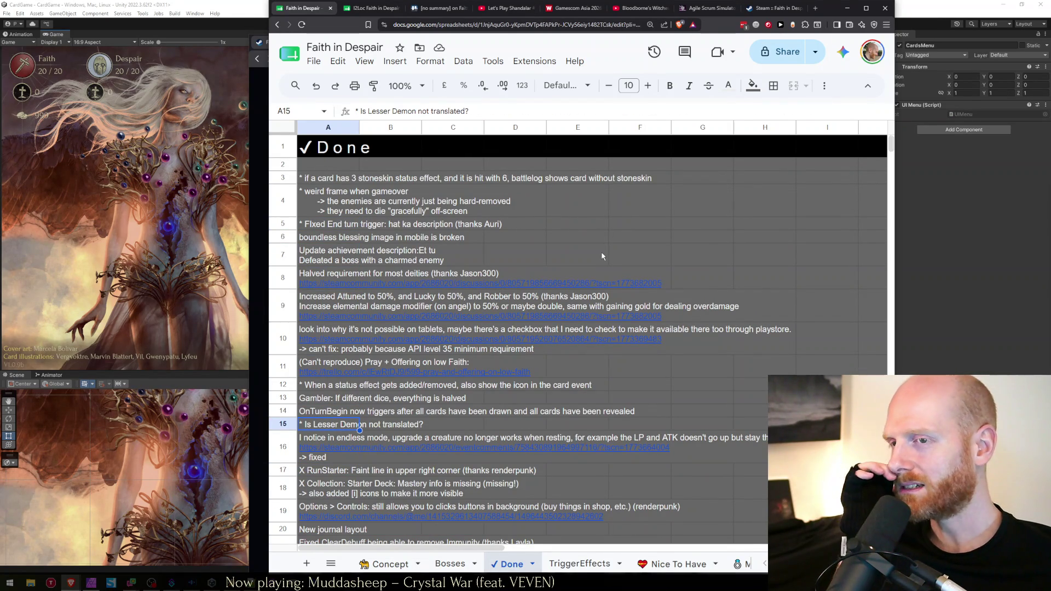
key("ctrl+shift+Tab")
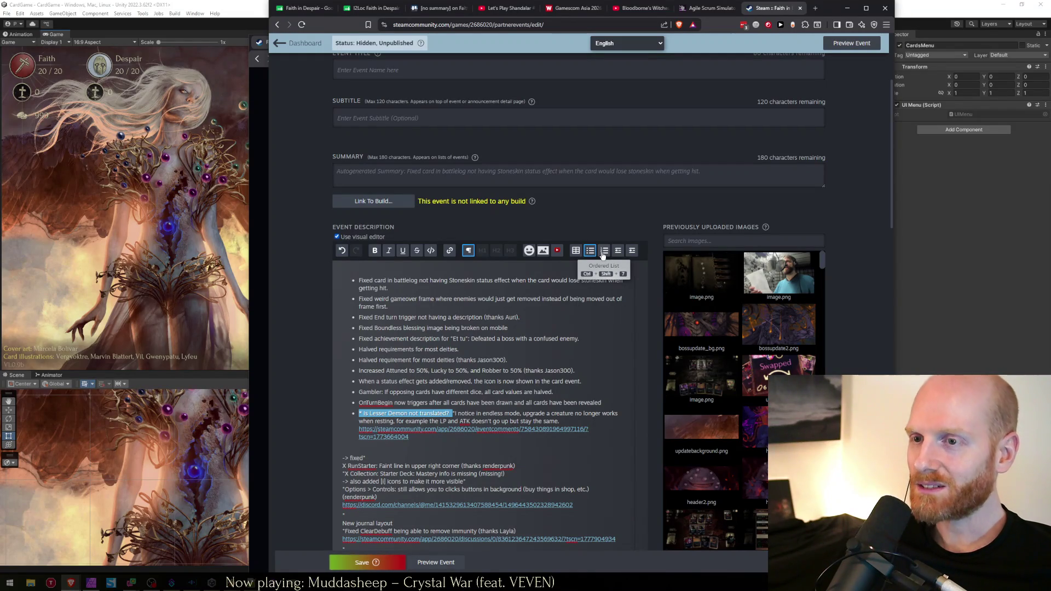
Rewrite the Lesser Demon bullet as 'Fixed not being able to upgrade creatures in endless mode', dropping the quoted report.
key("BackSpace")
key("Delete")
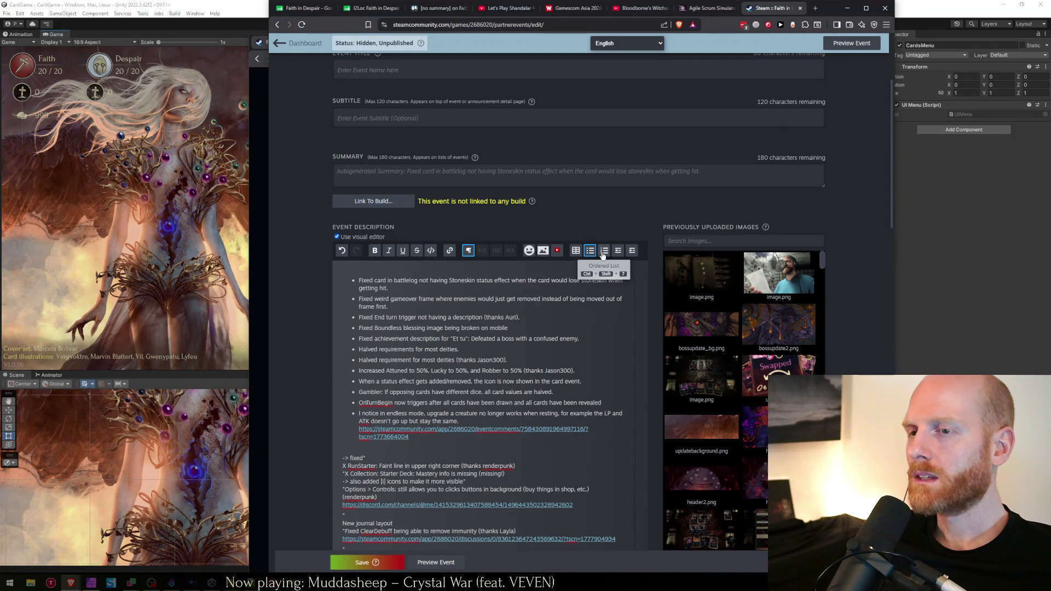
key("ctrl+1")
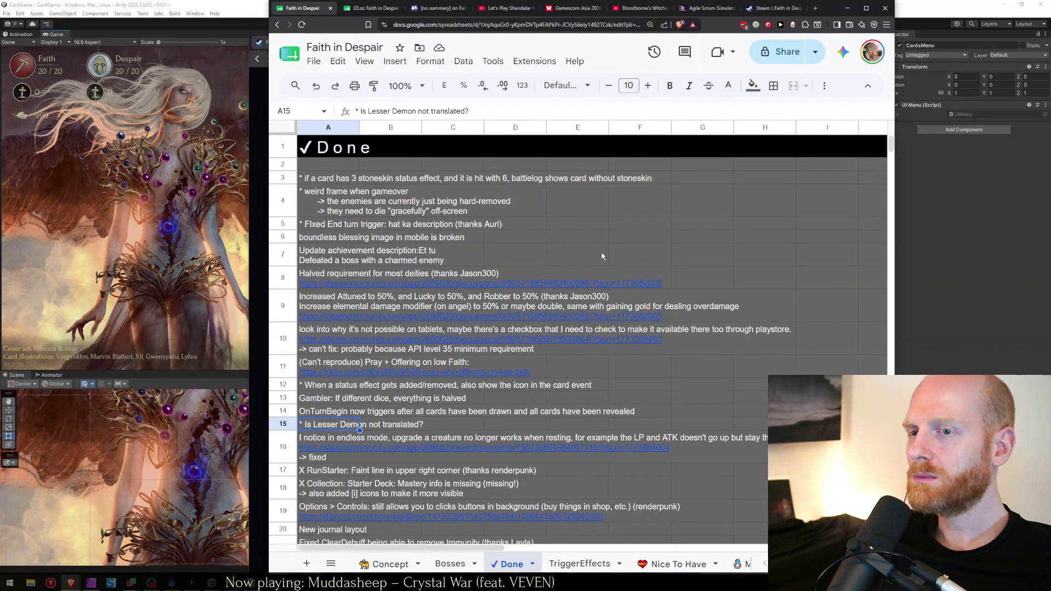
key("ctrl+9")
type("Fixed ")
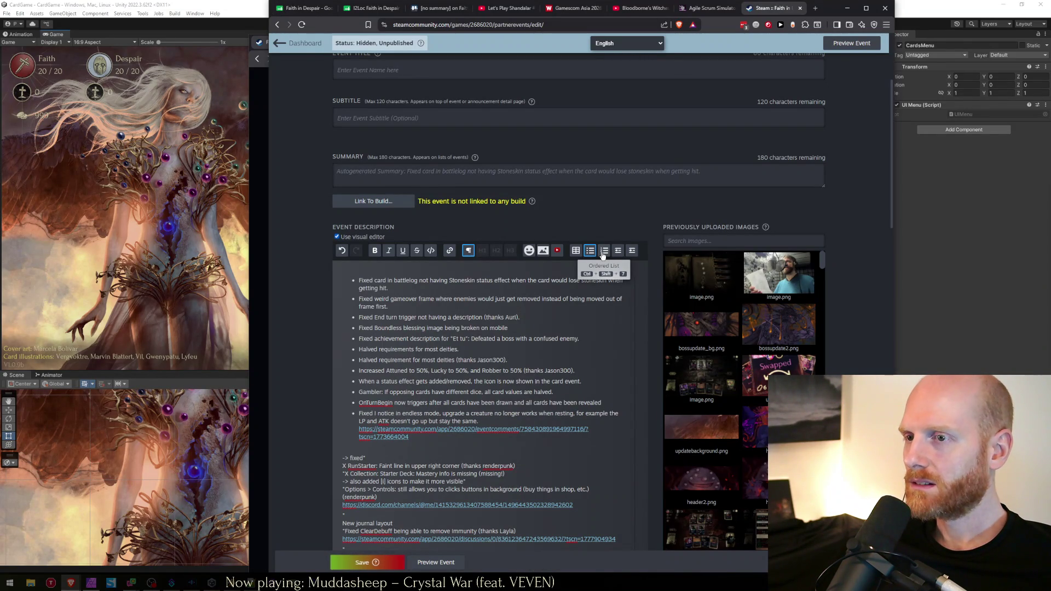
type("not being able to u")
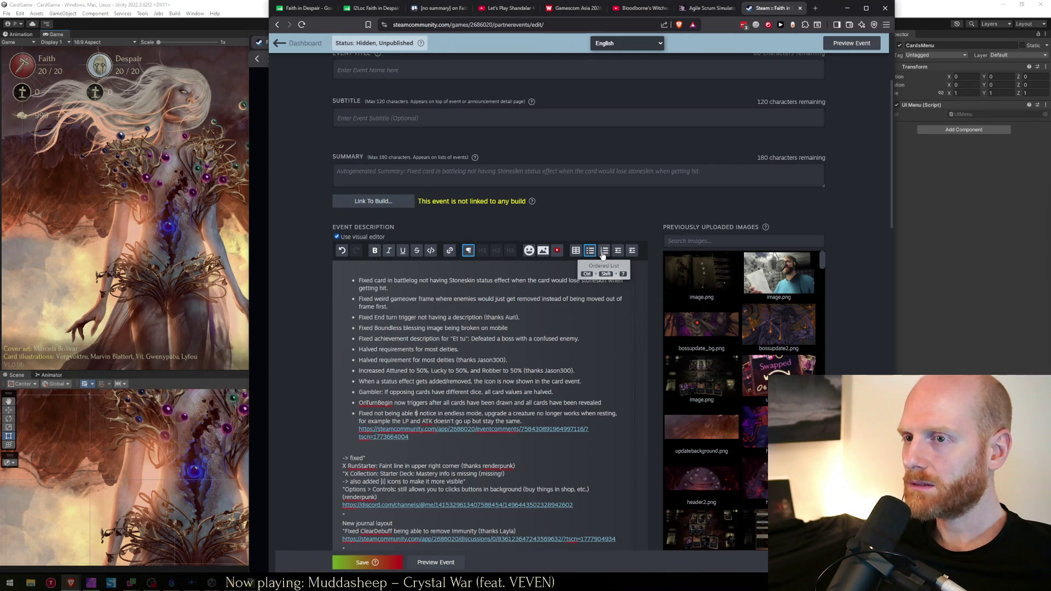
type("pgrade creat")
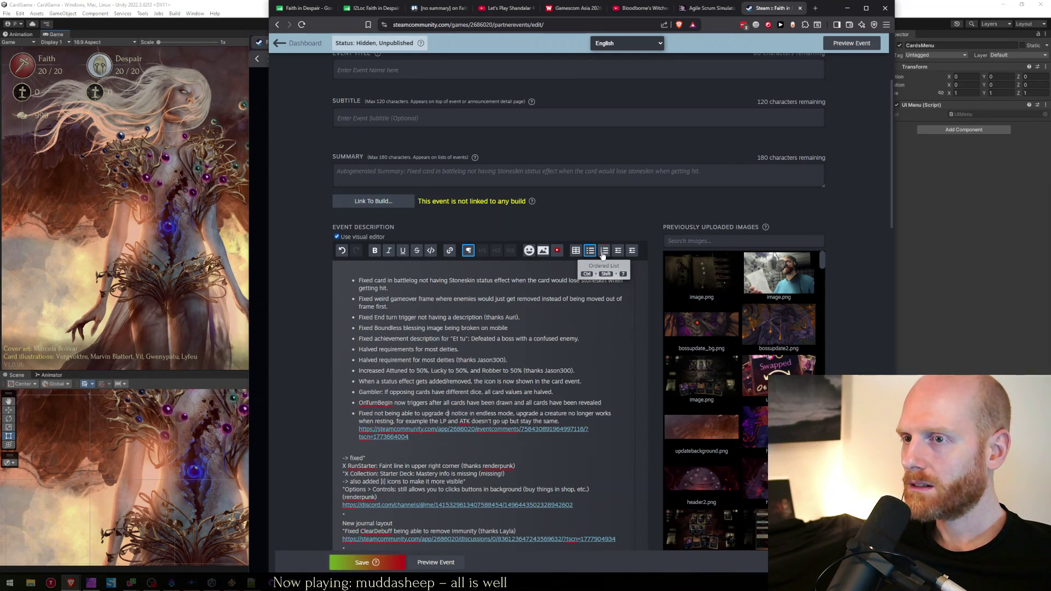
type("ures in endles")
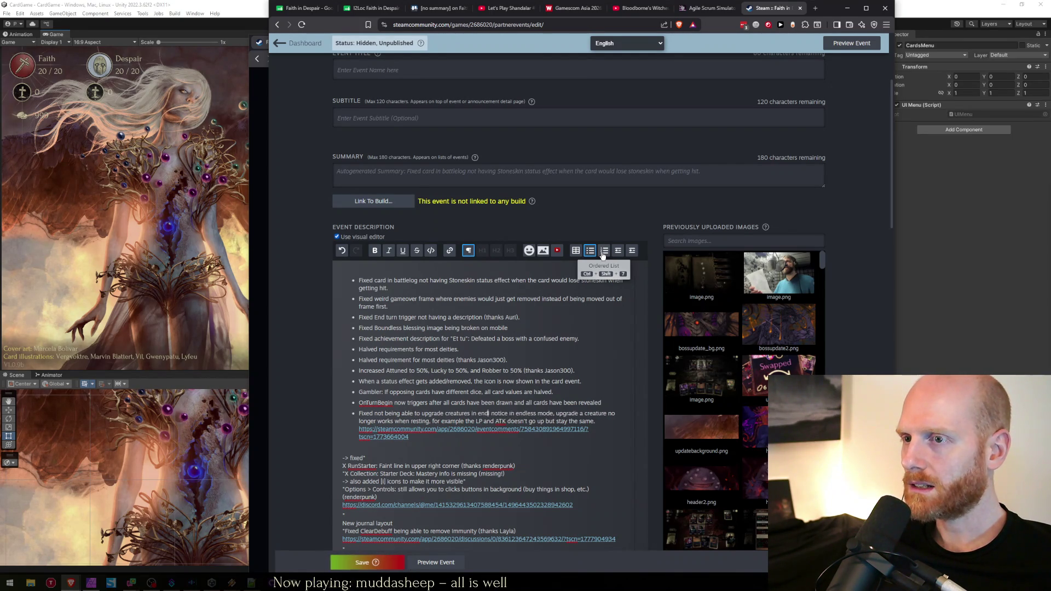
type("s mode")
key("shift+Down")
key("shift+Right")
key("shift+Right")
key("shift+Right")
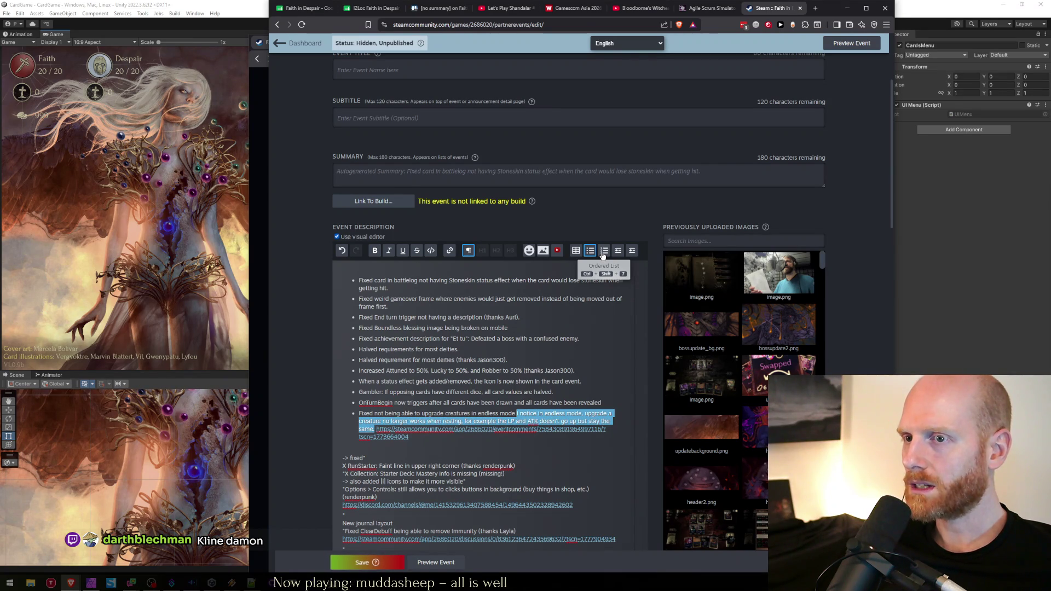
key("BackSpace")
Open the bullet's report link in a new browser tab.
key("Down")
key("Down")
key("shift+Home")
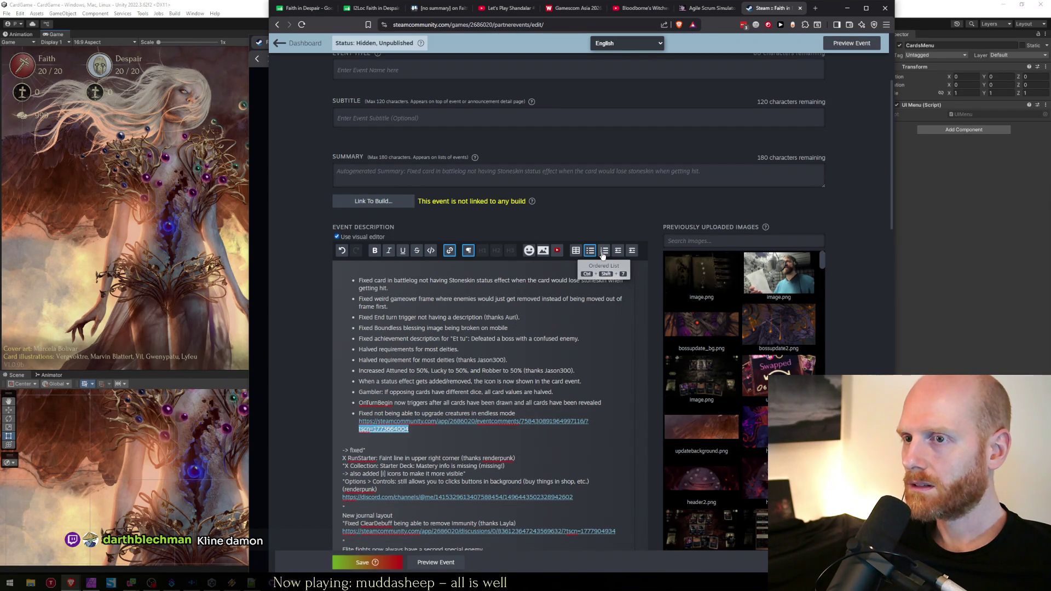
key("shift+Up")
key("shift+Up")
key("shift+Down")
key("ctrl+c")
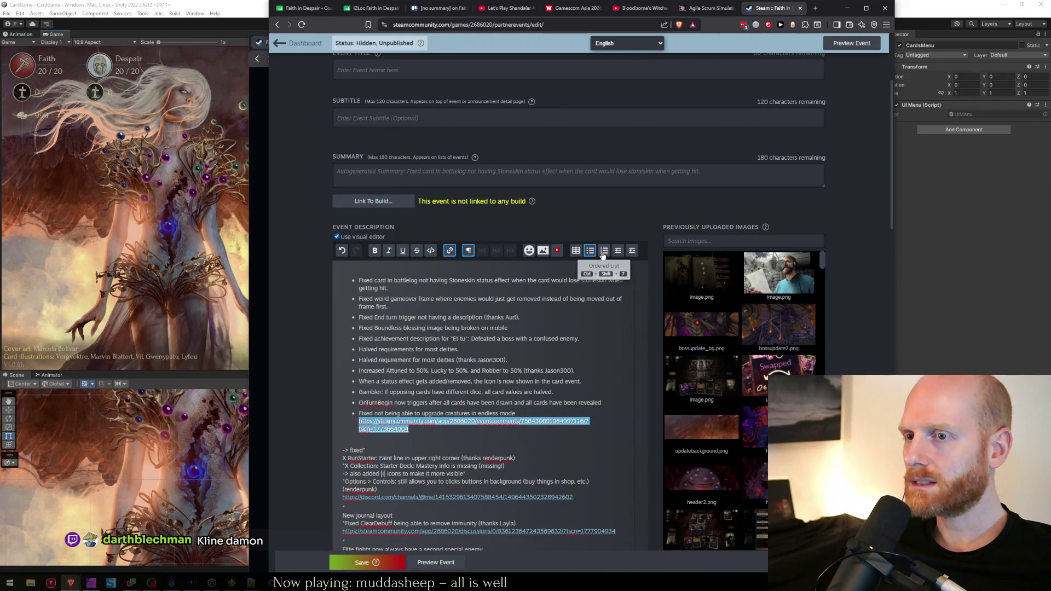
key("ctrl+t")
key("ctrl+v")
key("Return")
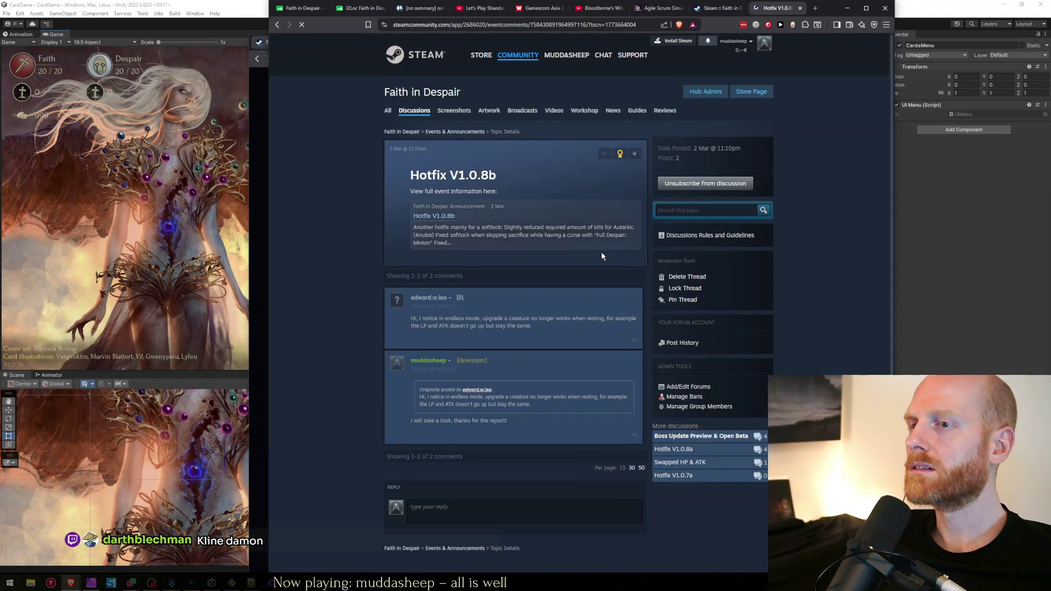
Copy the reporter's username from the thread's first comment and return to the event editor.
left_click_drag(410, 305, 454, 305)
key("ctrl+w")
key("ctrl+1")
key("ctrl+Tab")
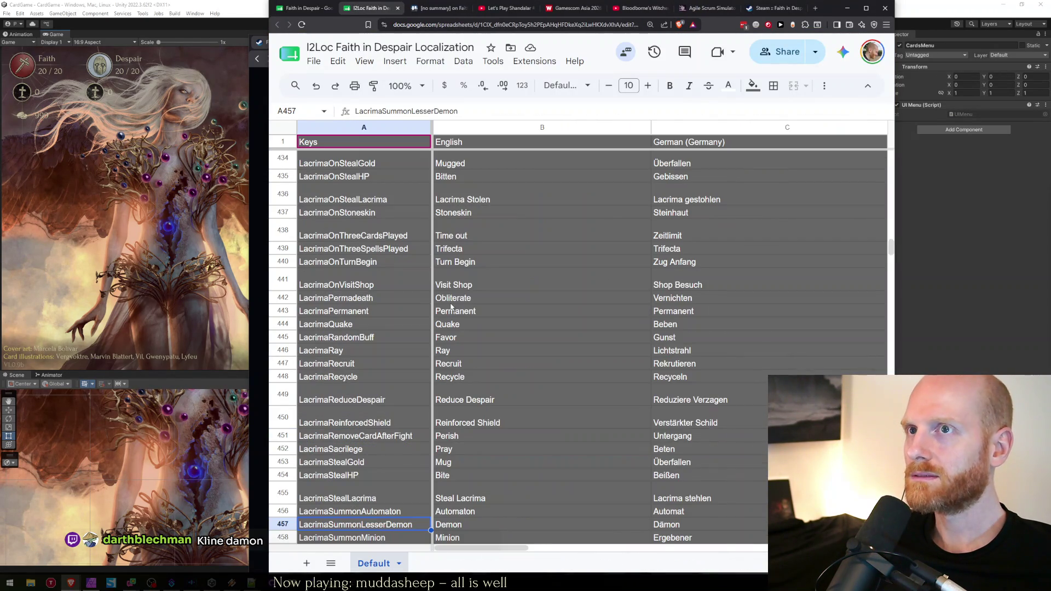
key("ctrl+Tab")
key("ctrl+shift+Tab")
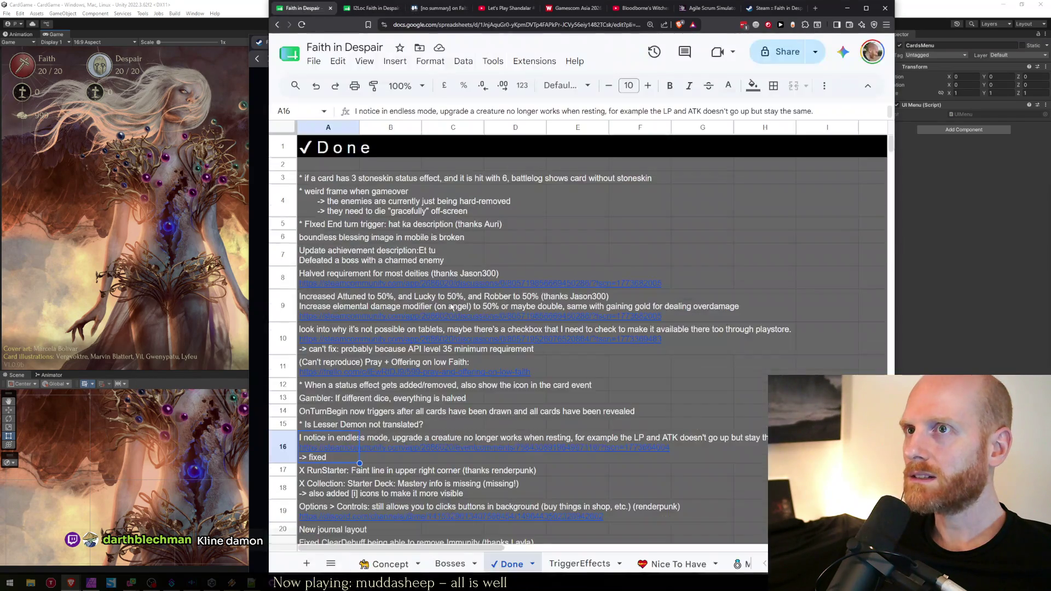
key("ctrl+9")
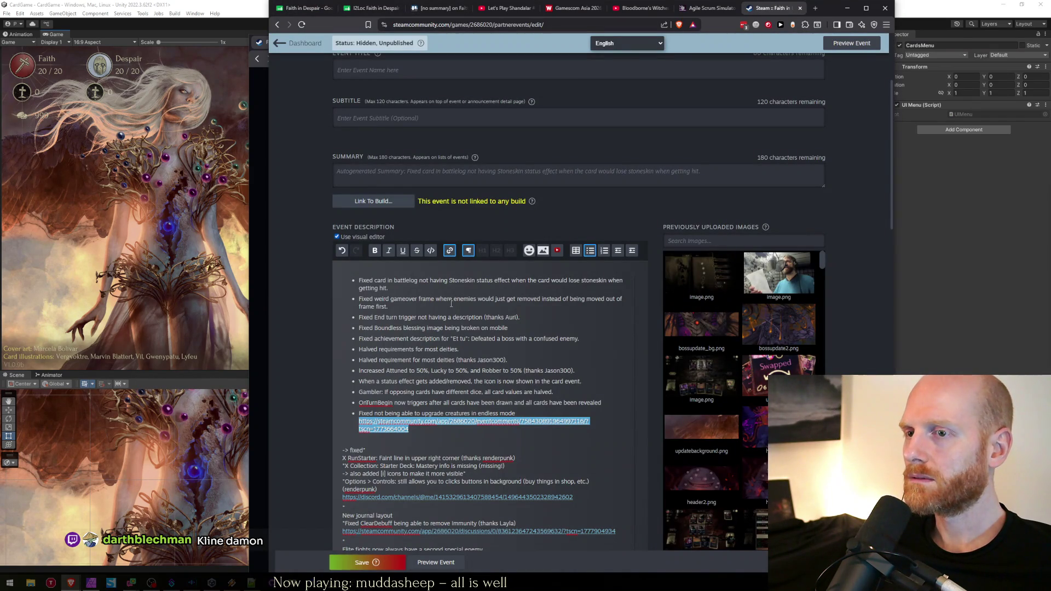
Replace the report link with a '(thanks …)' credit holding the pasted username.
key("BackSpace")
type("(thanks")
key("ctrl+v")
type(")")
key("ctrl+z")
key("ctrl+z")
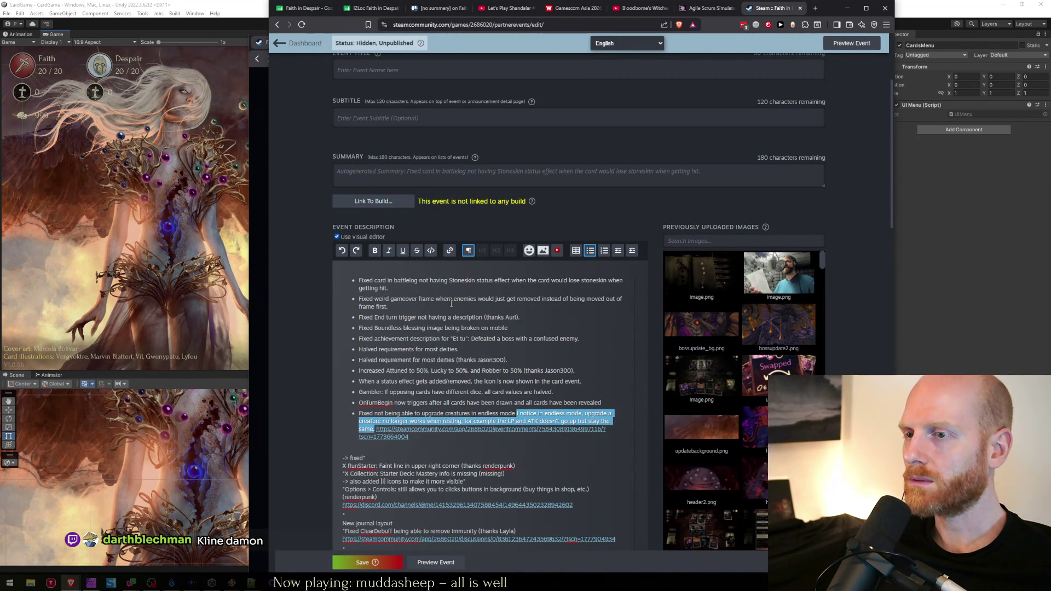
key("ctrl+y")
key("ctrl+y")
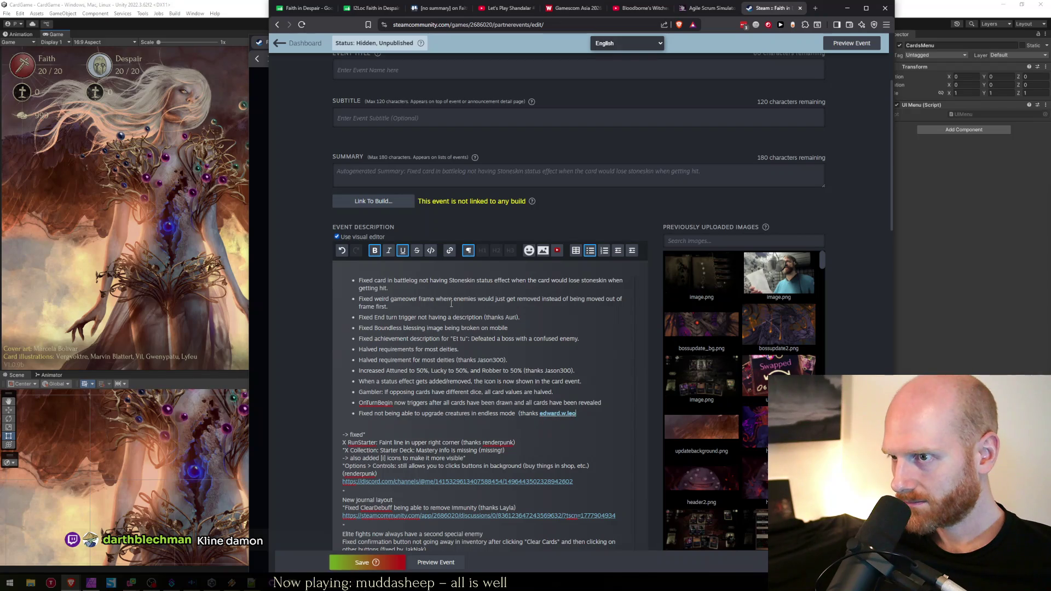
Retype the thanks credit with the reporter's username and end the bullet with a period.
key("ctrl+BackSpace")
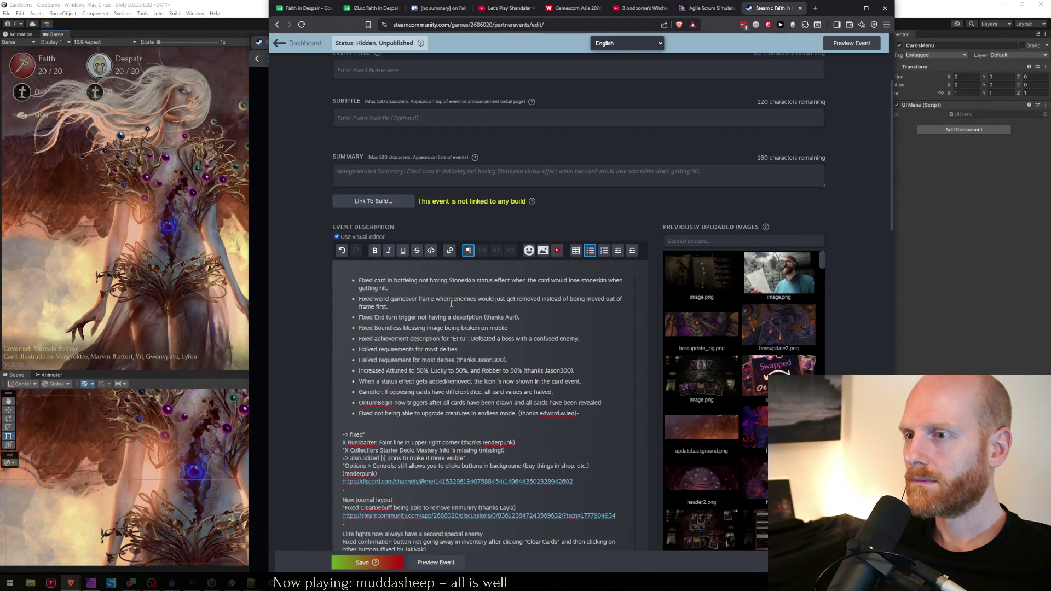
type(".")
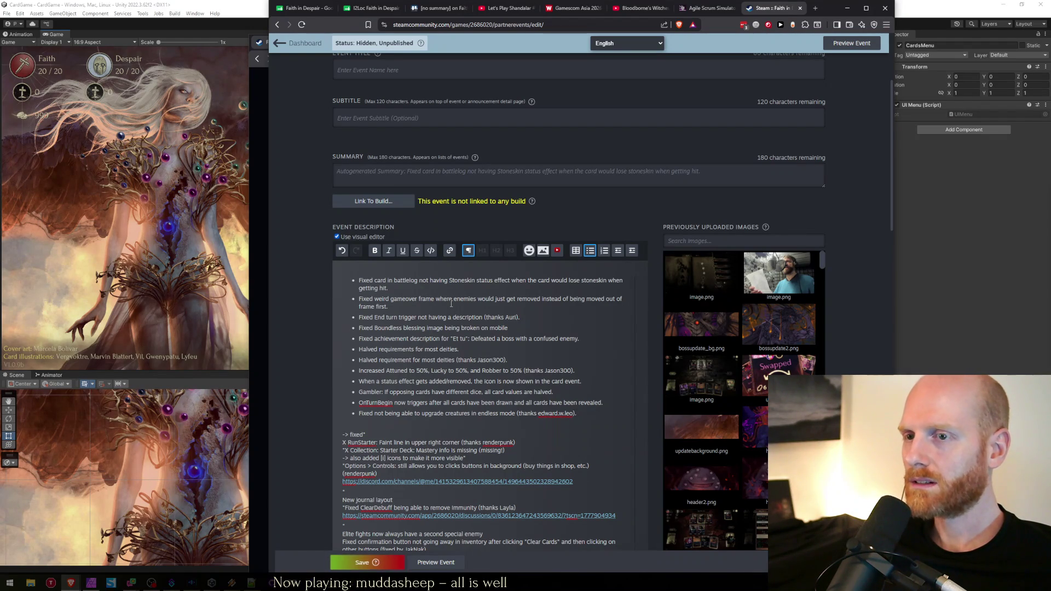
Pull the following fixed notes into the list, deleting the empty line and 'fixed' marker.
key("Down")
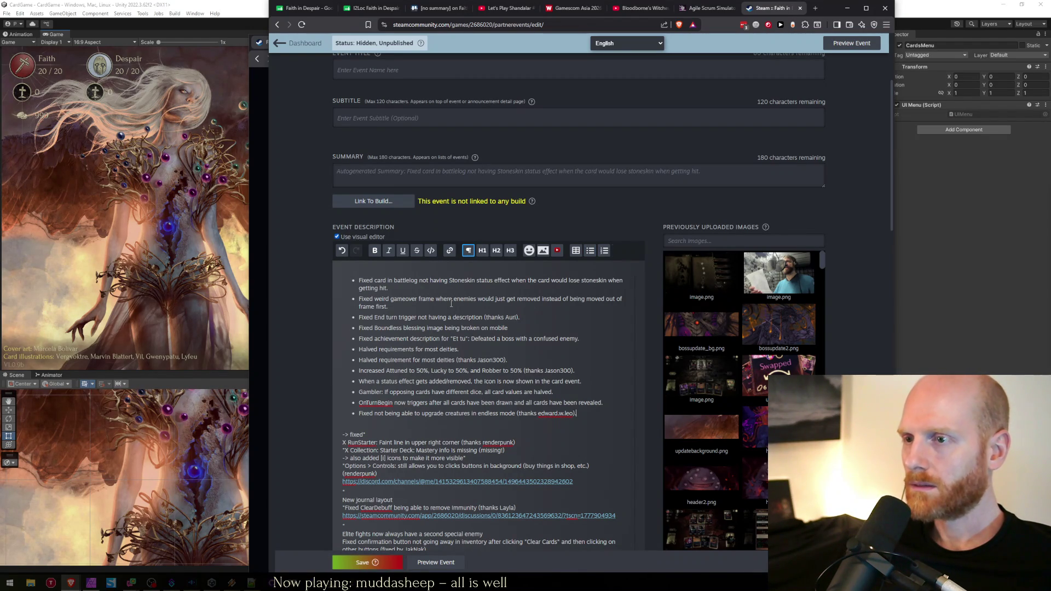
key("Up")
key("Return")
key("Delete")
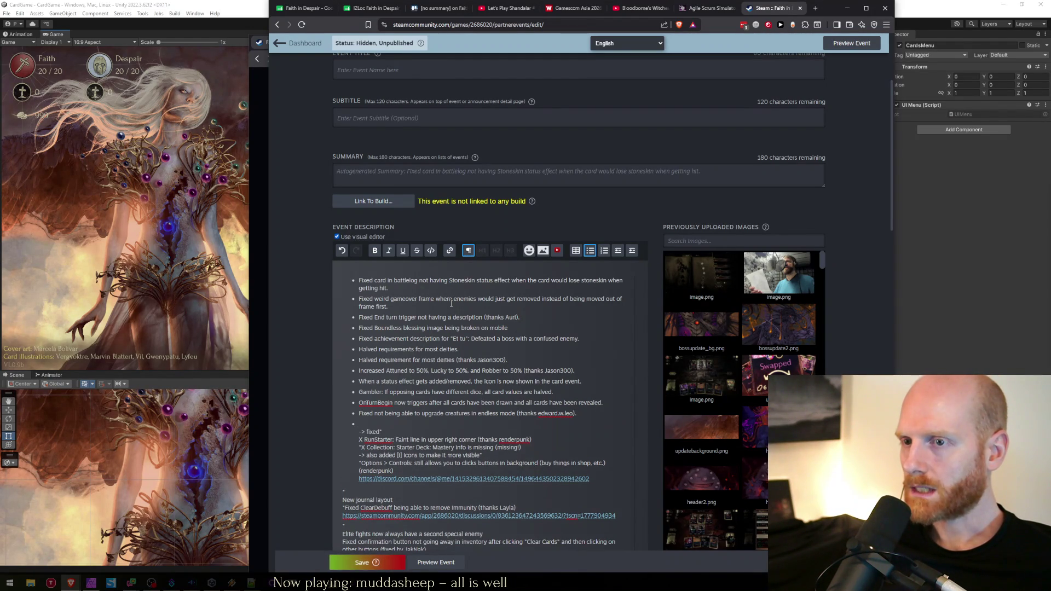
key("shift+Down")
key("shift+Down")
key("shift+Down")
key("shift+Up")
key("shift+Up")
key("shift+Up")
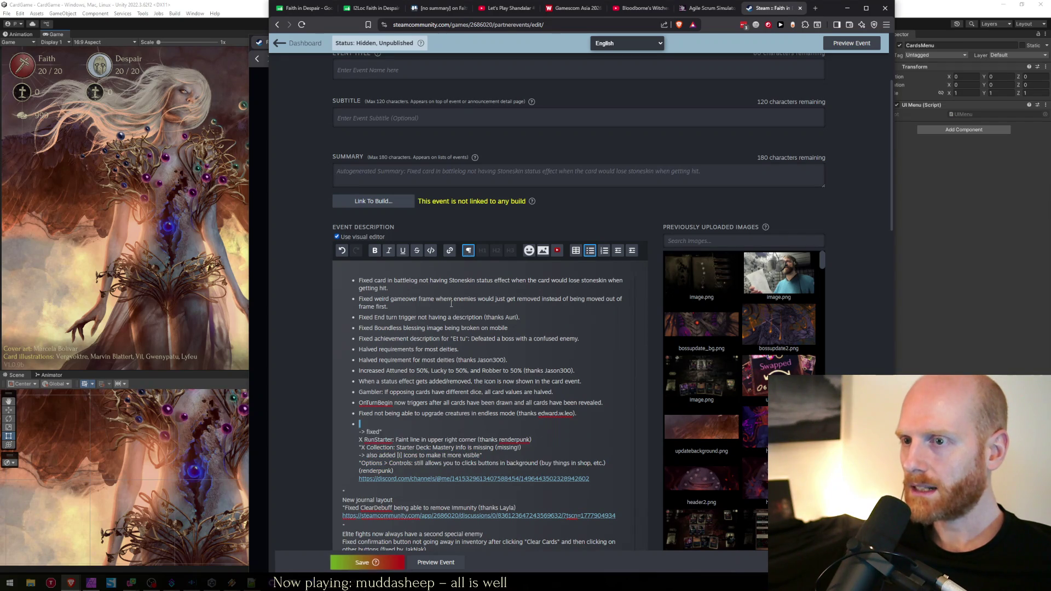
key("shift+Down")
key("shift+Up")
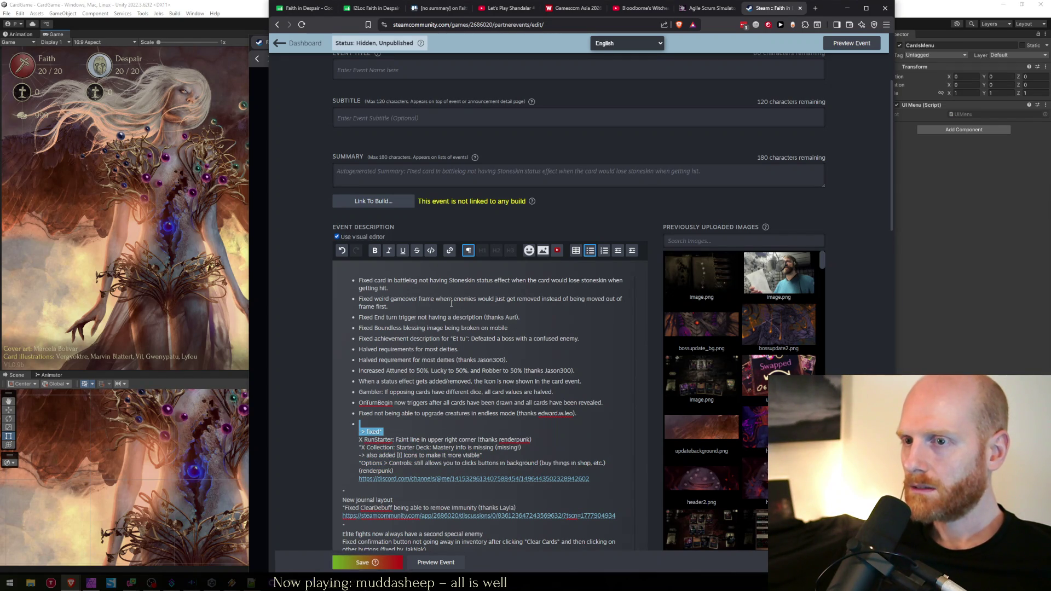
key("Delete")
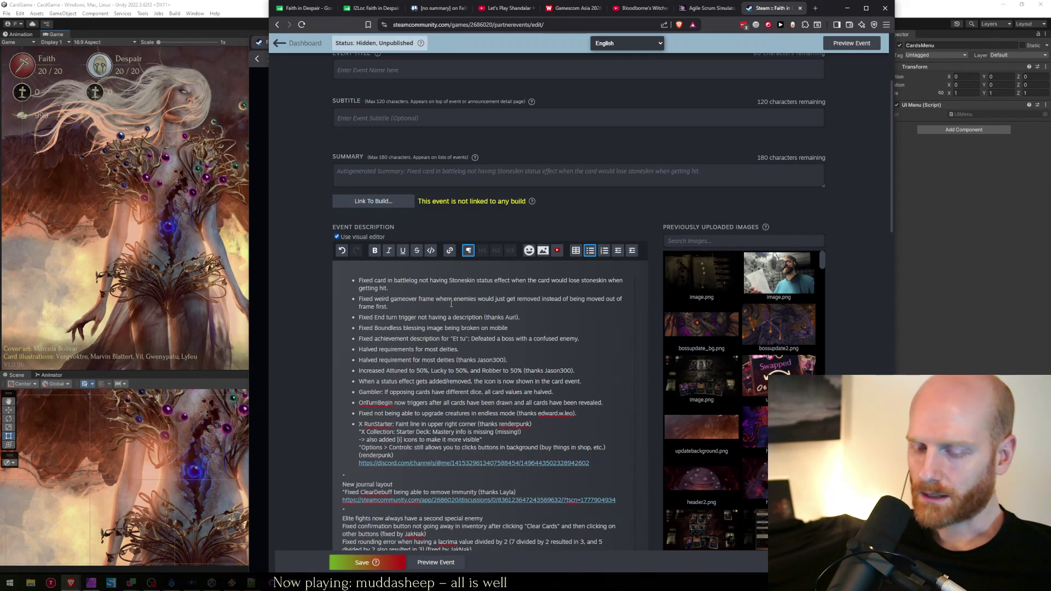
Write 'Fixed a stray line in the background when starting a run' and delete the FX RunStarter note.
type("Fixed")
key("BackSpace")
key("BackSpace")
key("BackSpace")
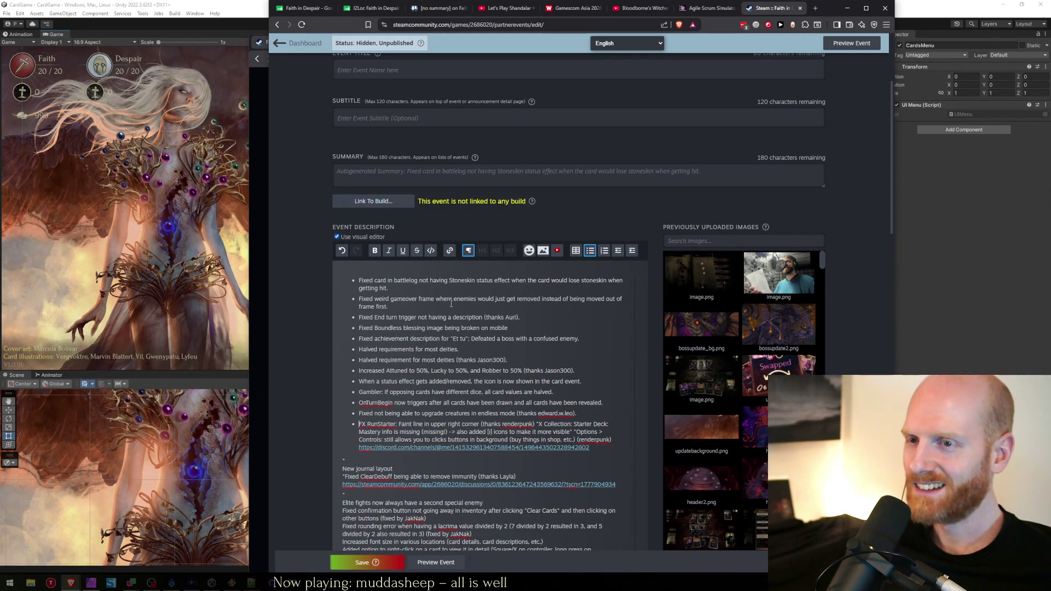
type("FIxed a stra")
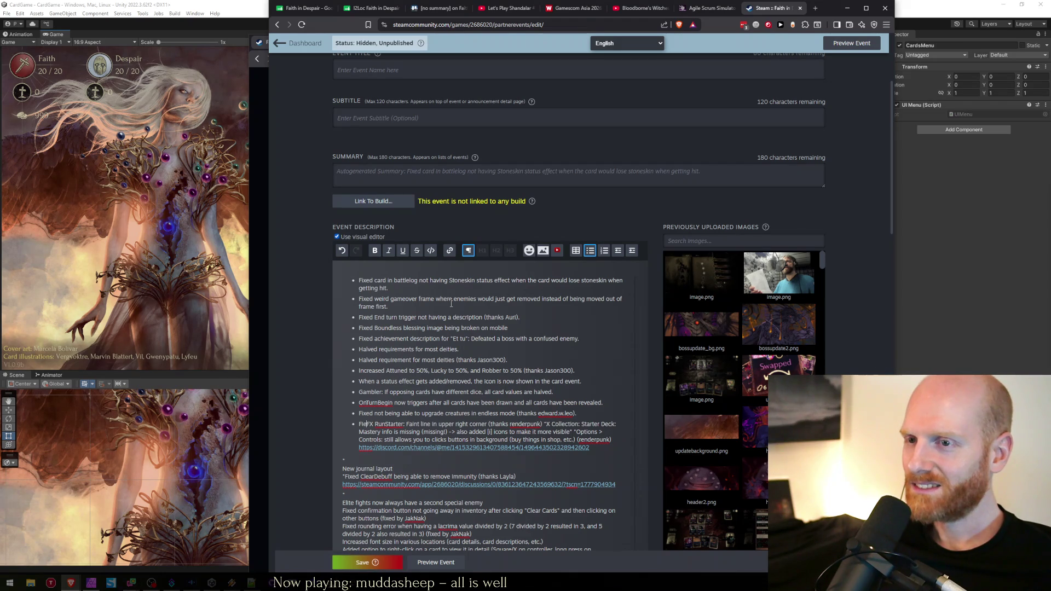
type("y line in the ba")
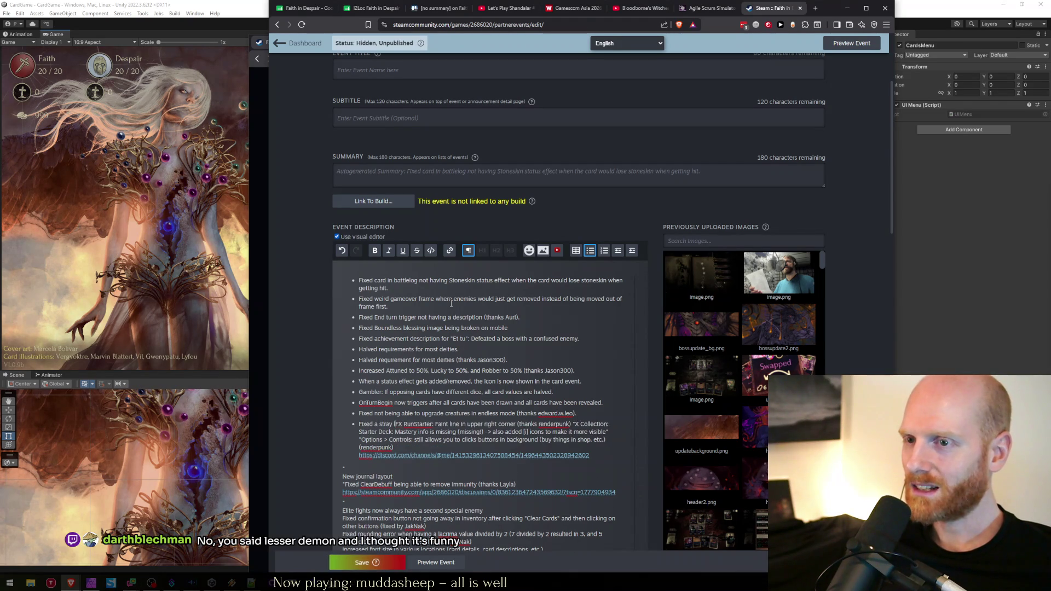
type("ckground when star")
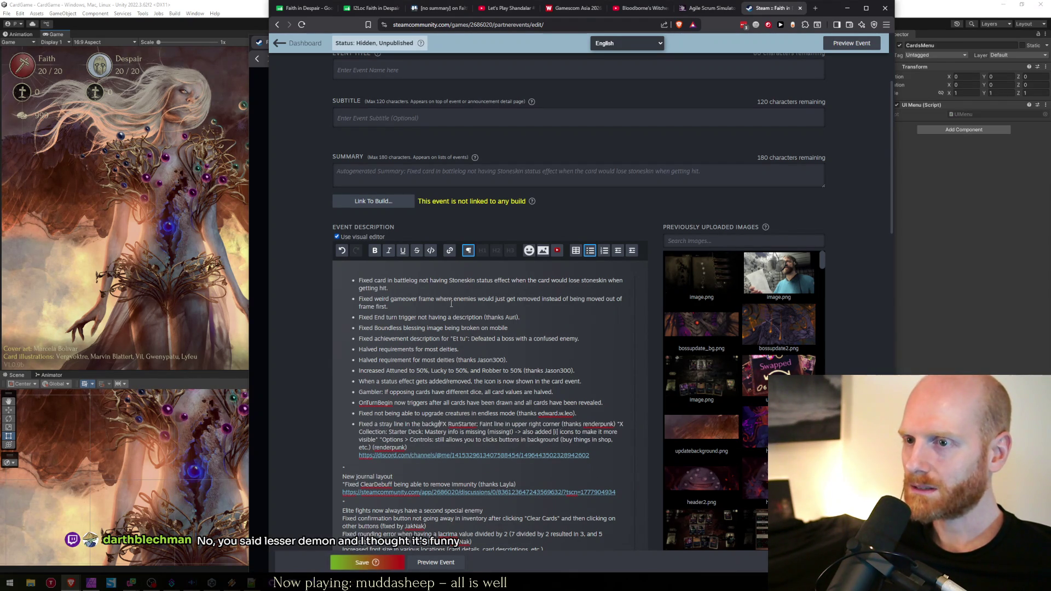
type("ting a run")
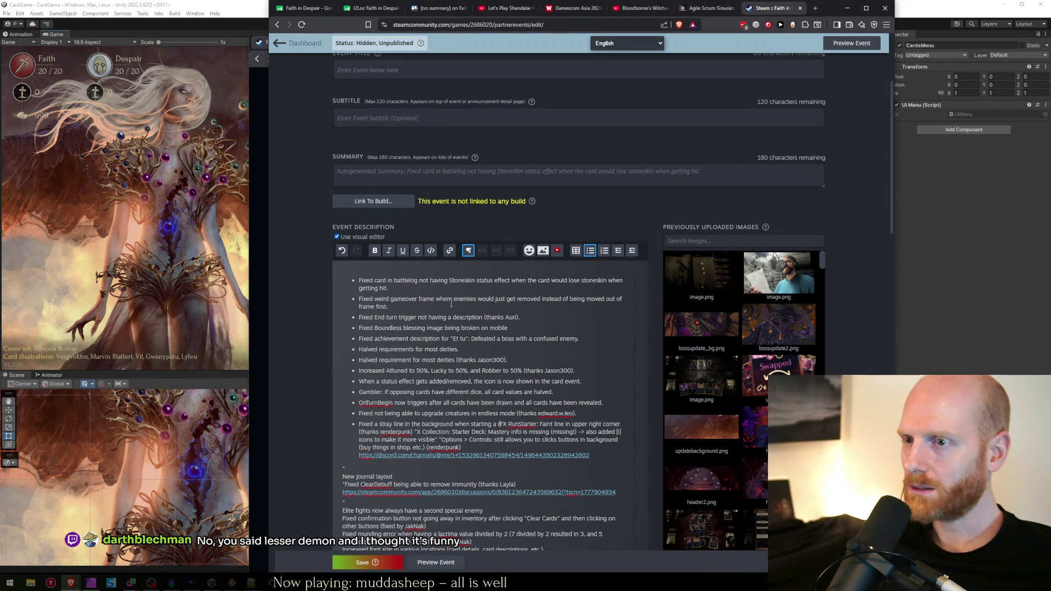
key("ctrl+shift+Right")
key("ctrl+shift+Right")
key("ctrl+shift+Right")
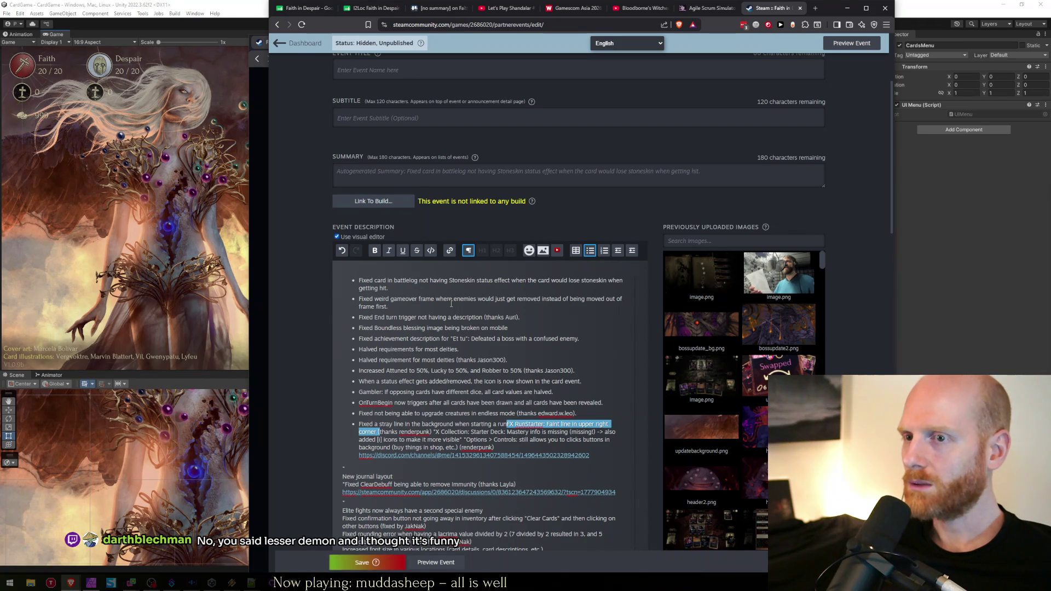
key("BackSpace")
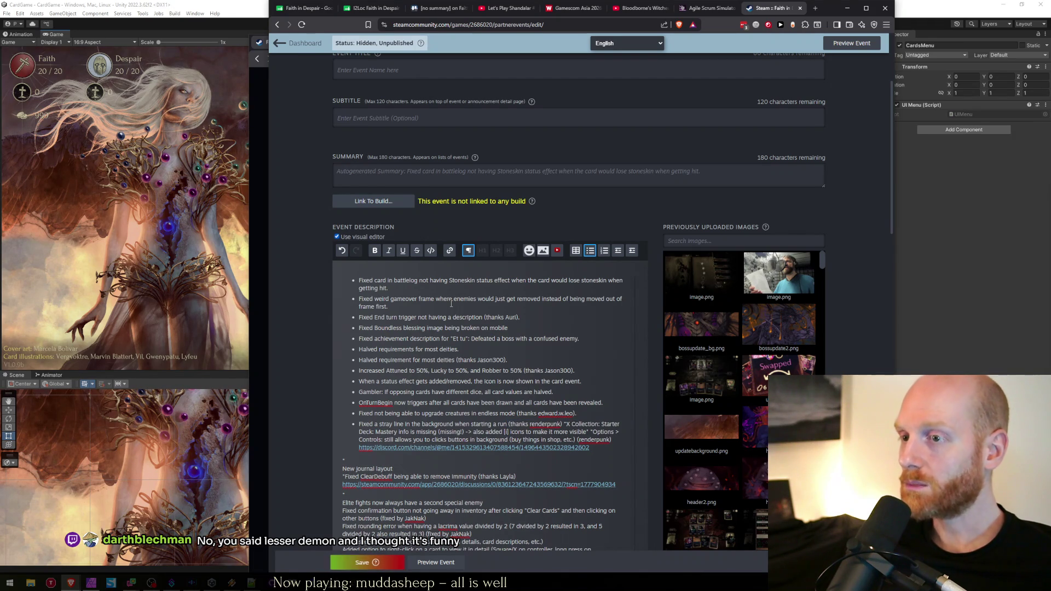
key("Return")
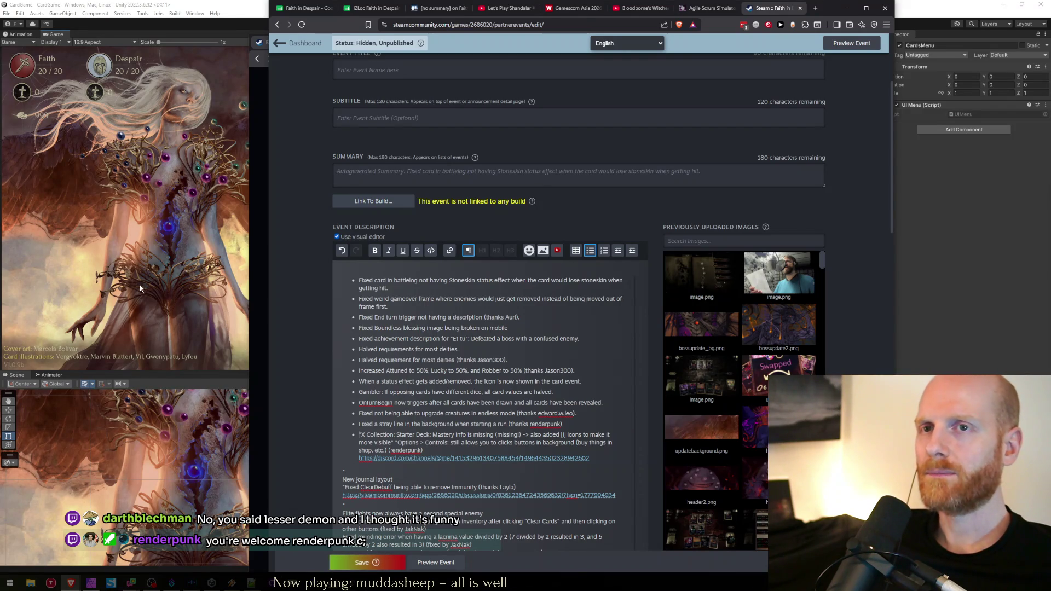
Start the game in Unity's play mode, then bring the Notepad++ worksheet forward.
key("alt+Tab")
left_click(512, 24)
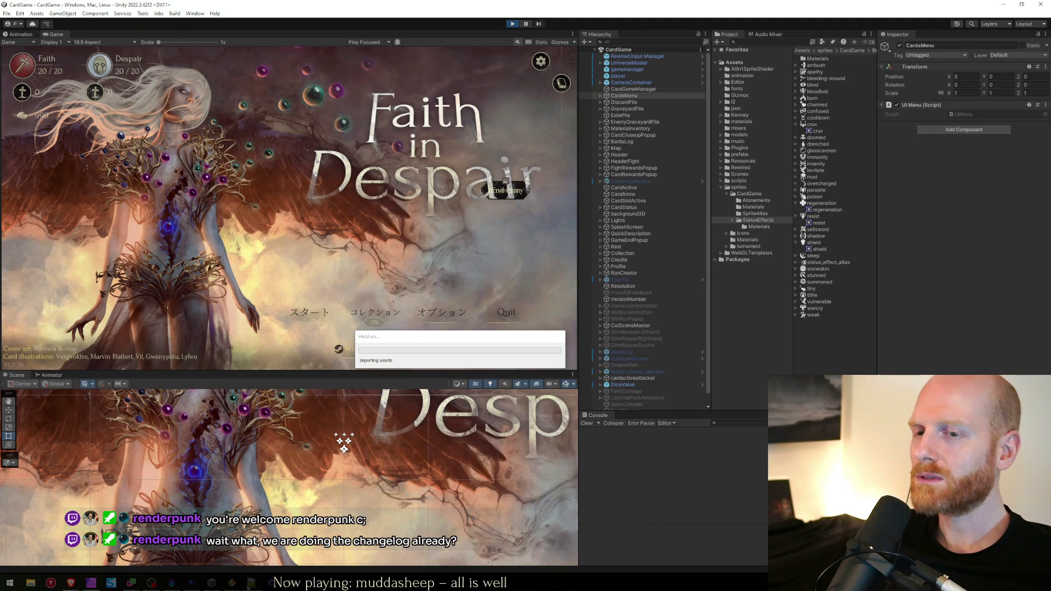
left_click(248, 549)
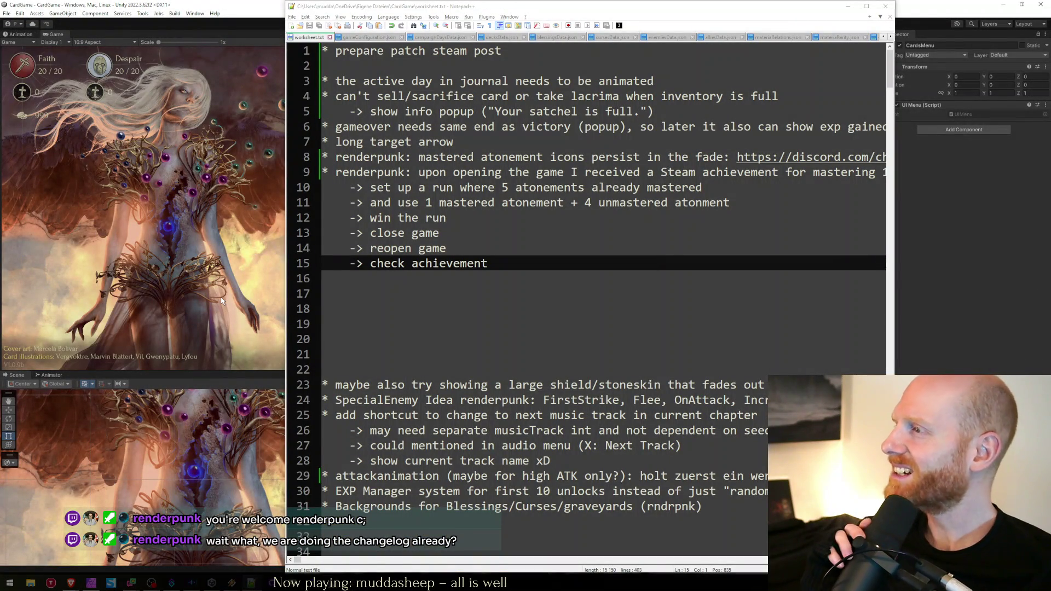
Back in Unity, continue the saved run into the Boss Fight - Round 1 board.
left_click(222, 301)
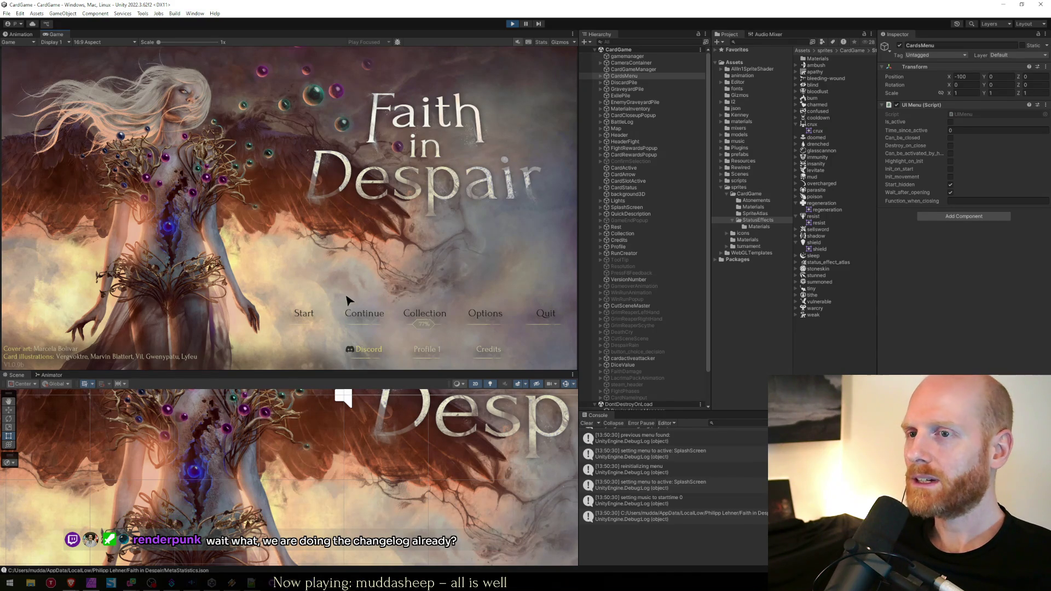
left_click(363, 315)
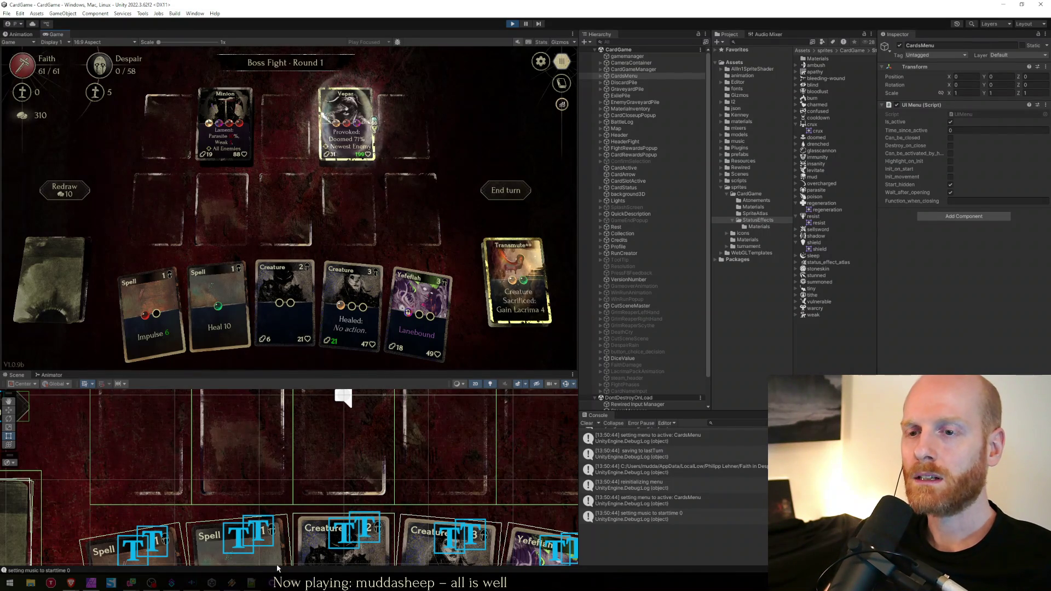
Review the Notepad++ worksheet notes, checking line 16 and line 2.
key("alt+Tab")
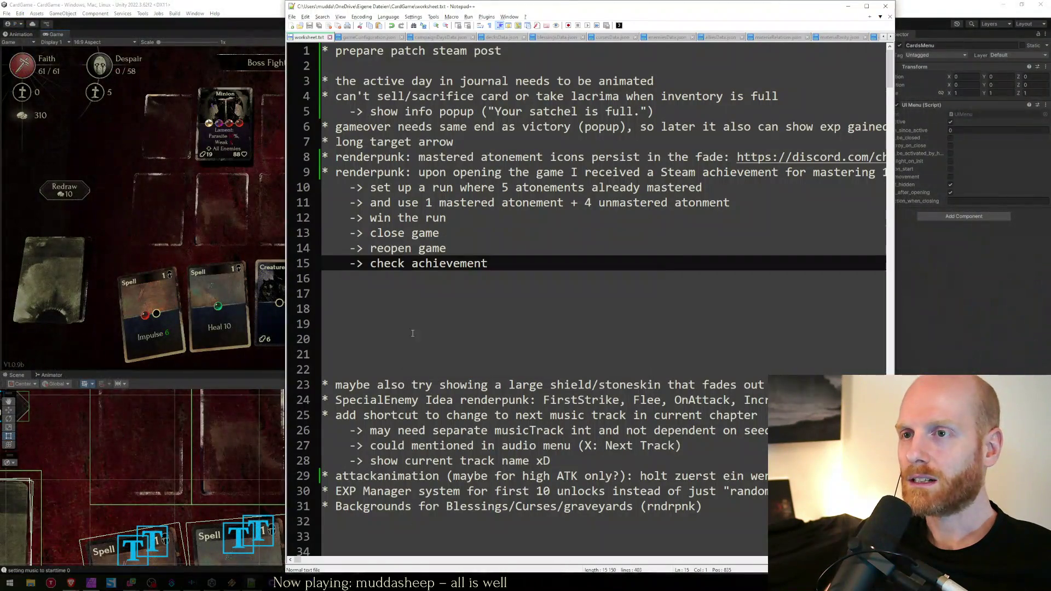
left_click(364, 277)
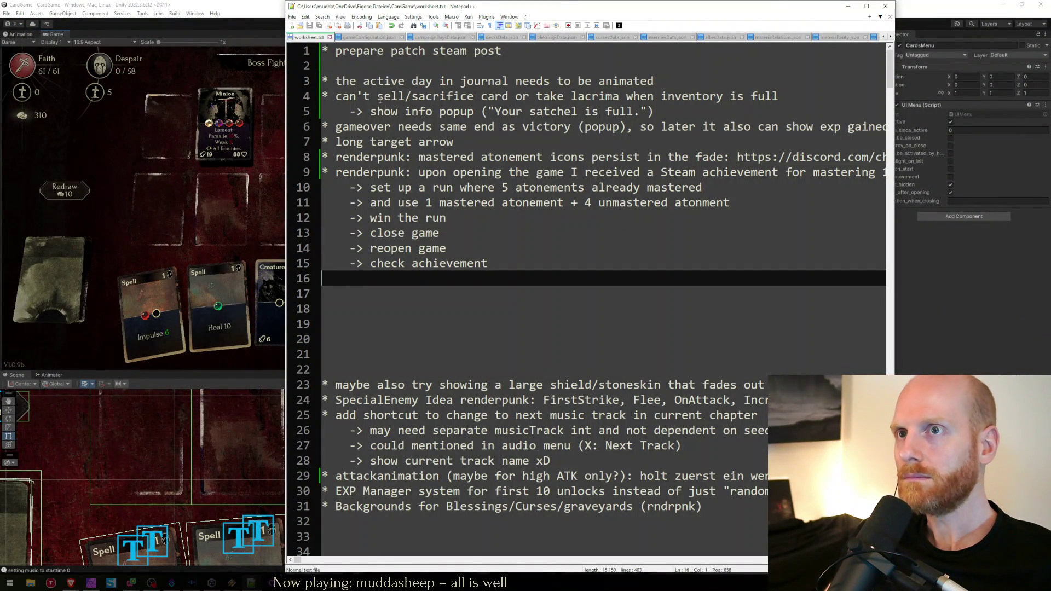
left_click(364, 63)
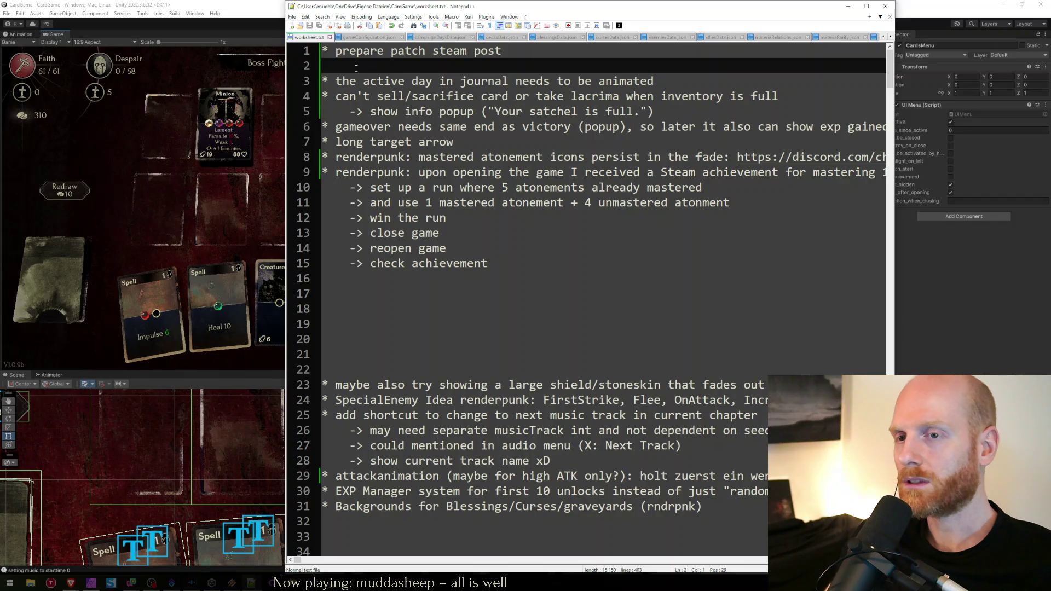
Bring the Faith in Despair Steam store page forward in the browser.
key("alt+Tab")
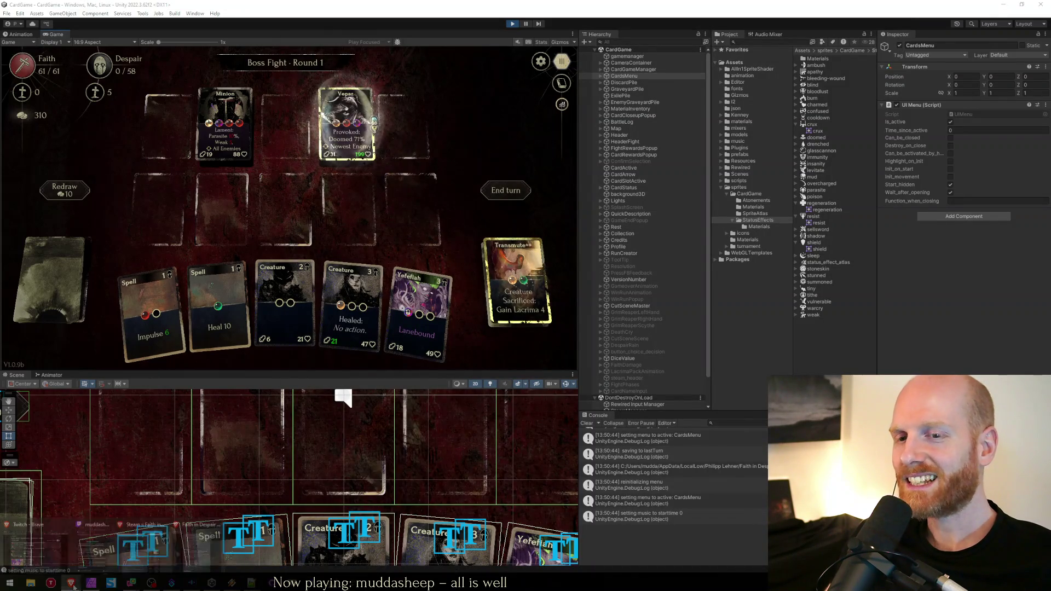
mouse_move(71, 582)
left_click(160, 551)
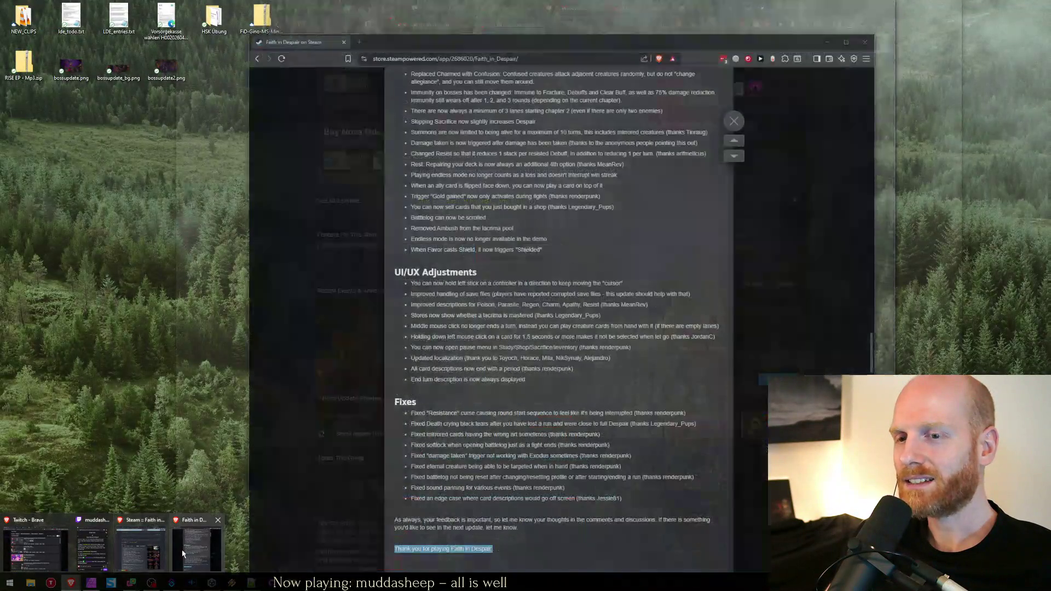
left_click(182, 553)
Reposition the store page window, then return to the Steam event editor.
mouse_move(376, 43)
left_mouse_down()
mouse_move(366, 3)
mouse_move(356, 21)
left_mouse_up()
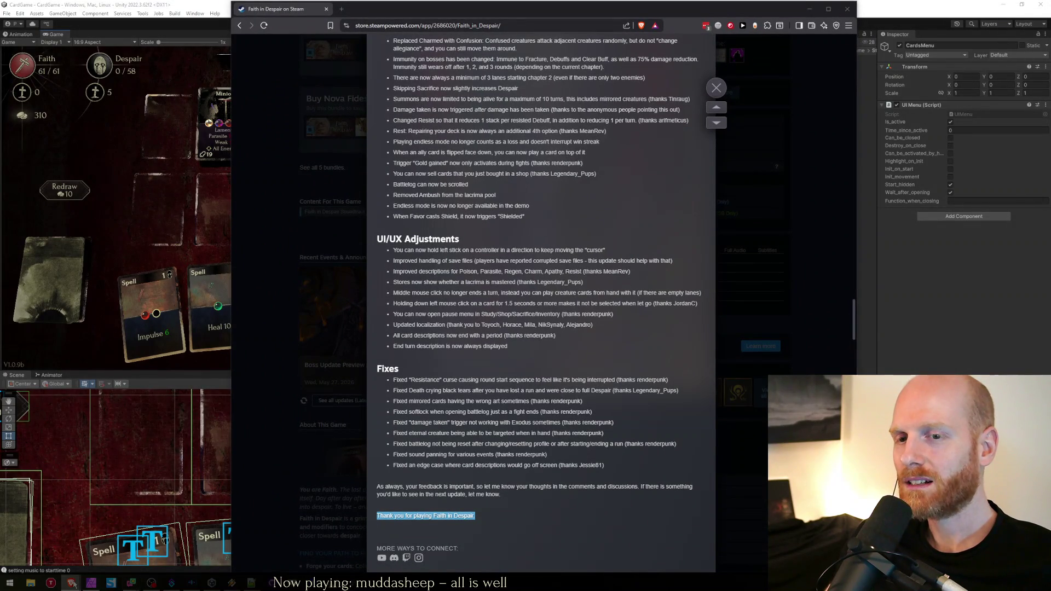
mouse_move(72, 583)
left_click(132, 558)
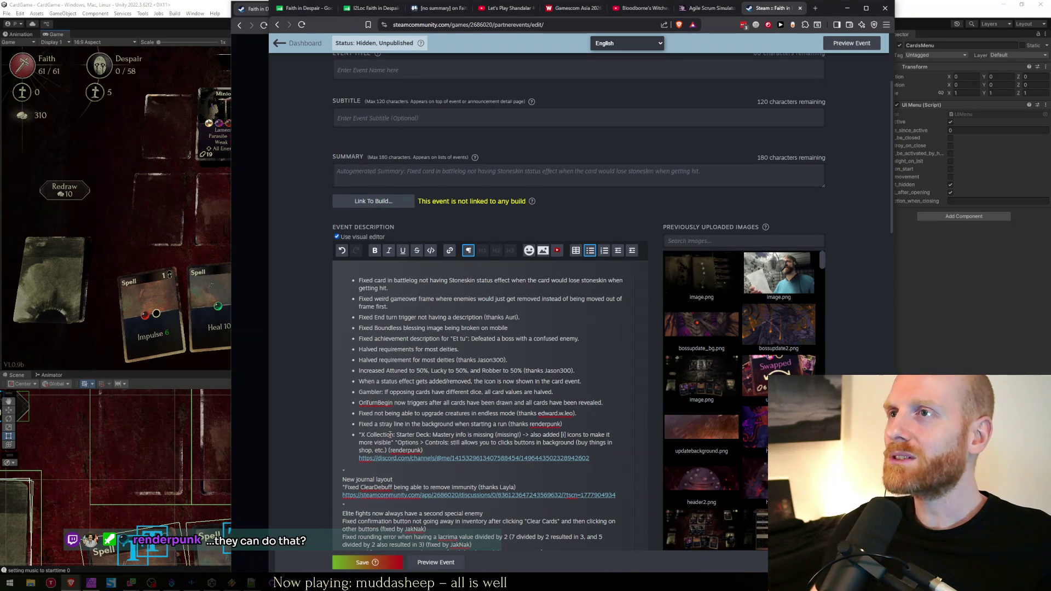
Scroll through the event description to review the bulleted list.
scroll(442, 442, "up", 3)
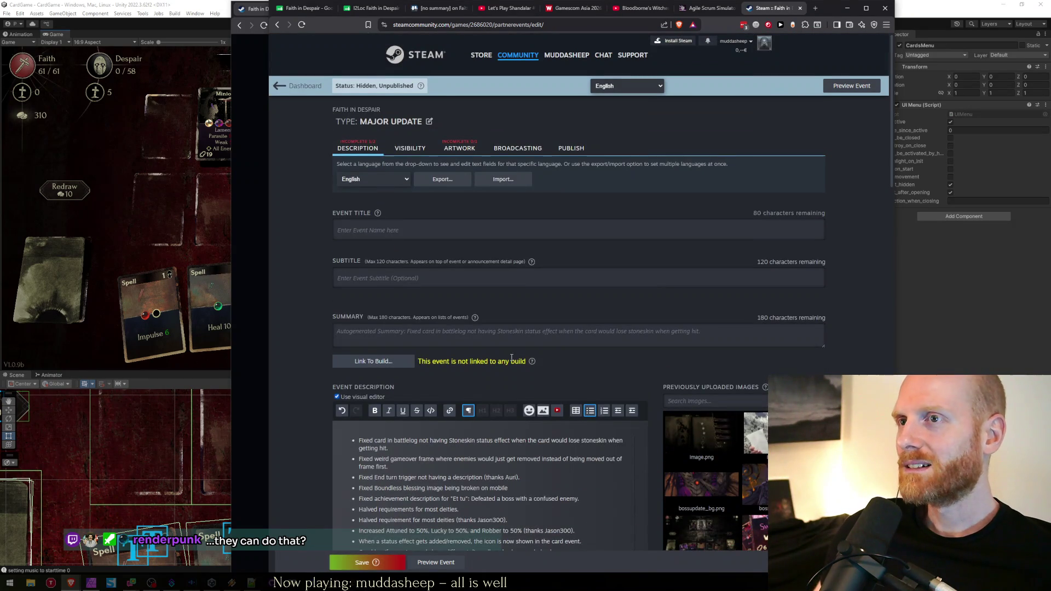
scroll(583, 304, "down", 3)
scroll(583, 305, "down", 1)
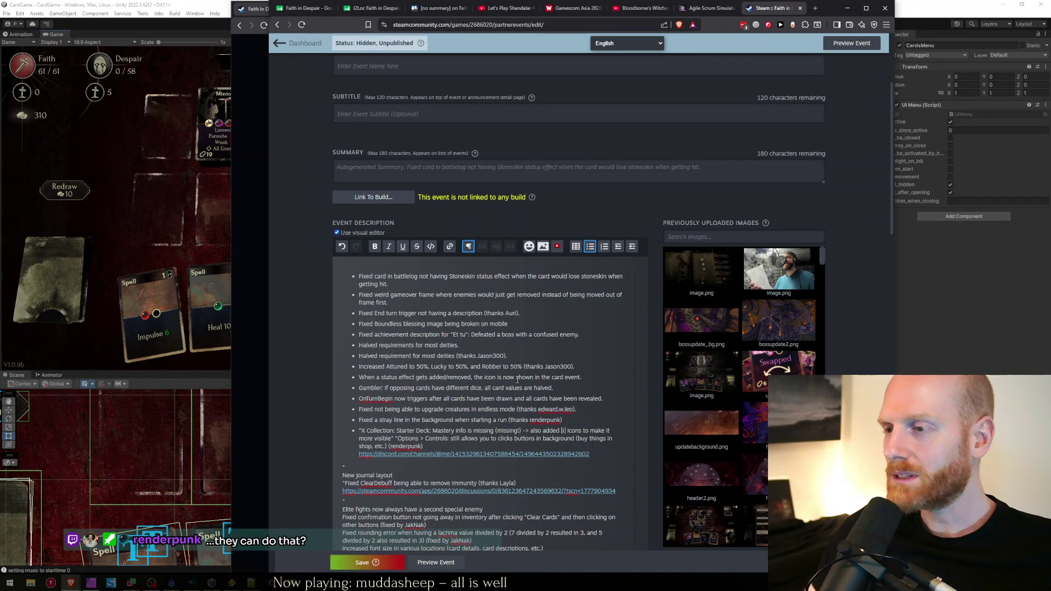
Check the current time in the clock flyout twice, then return to the Unity game.
key("super+alt+d")
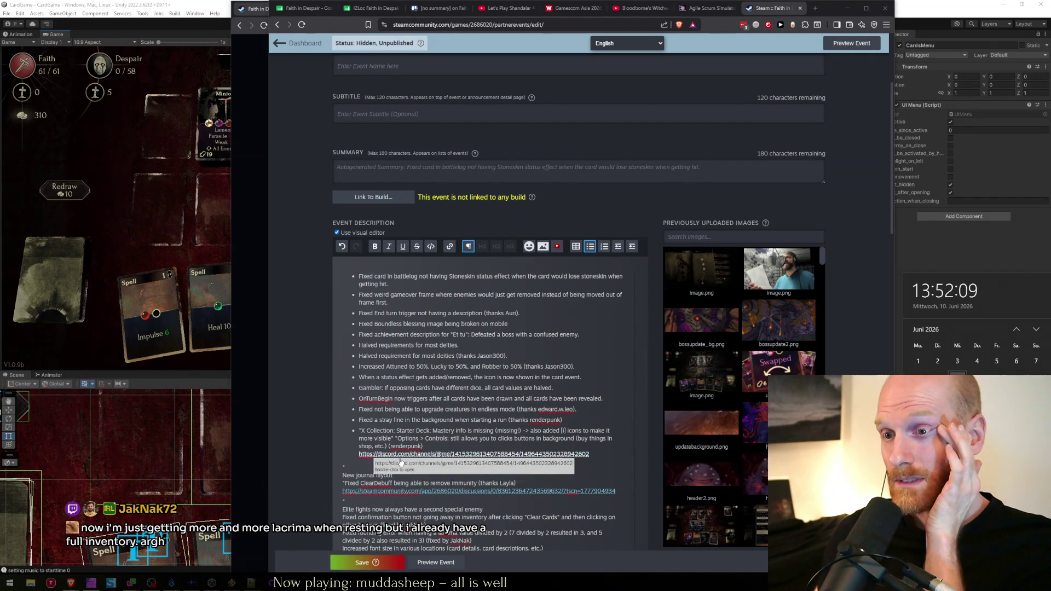
left_click(426, 443)
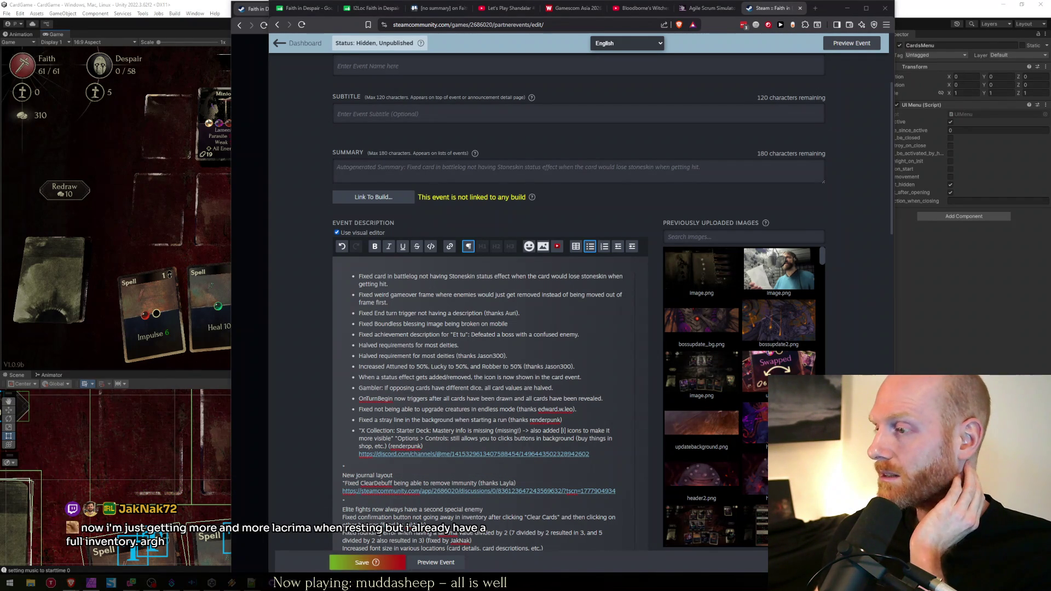
key("super+alt+d")
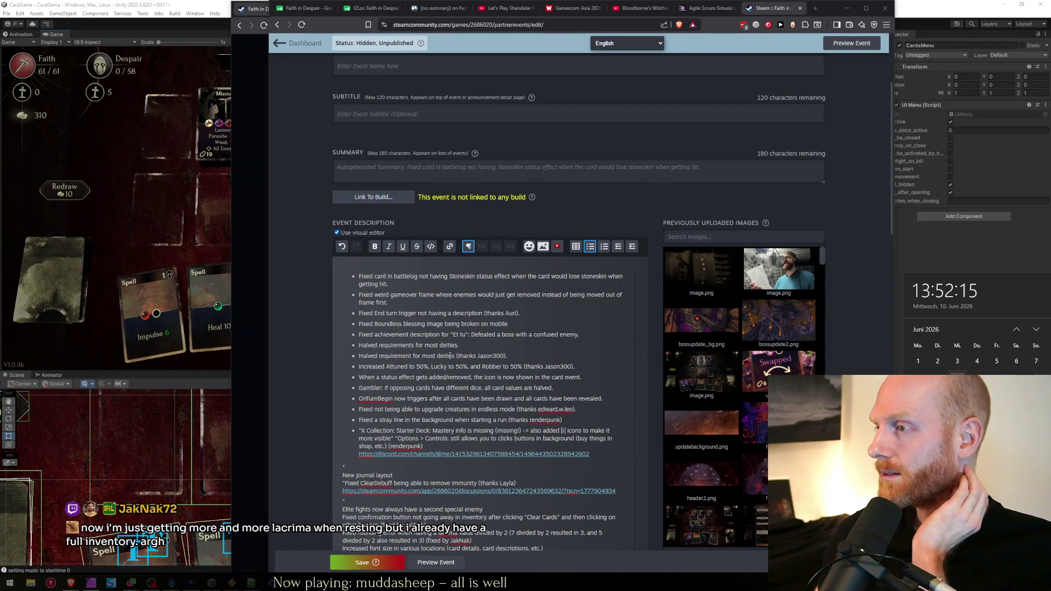
left_click(412, 419)
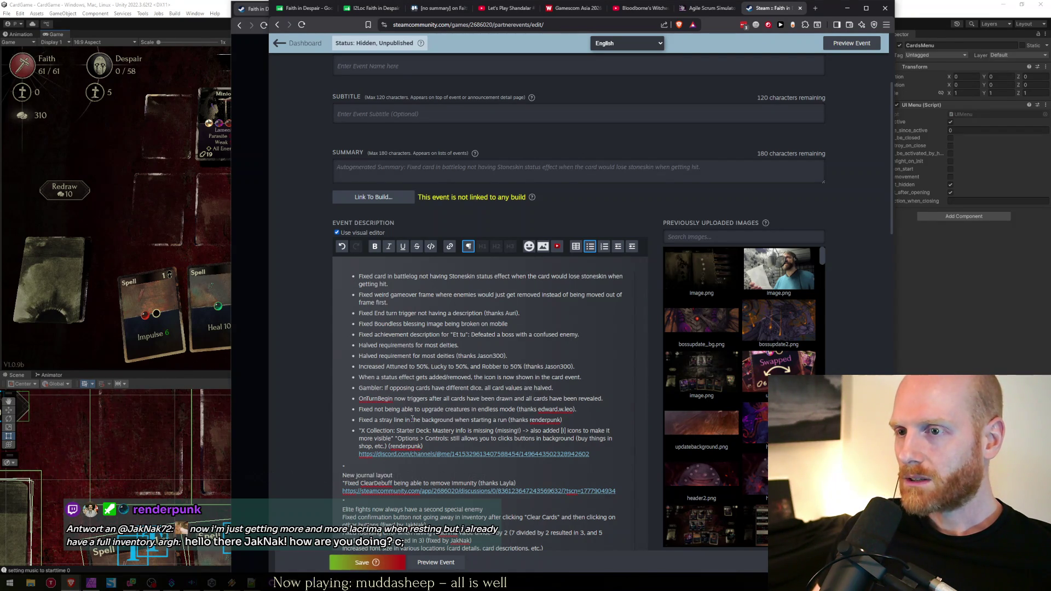
scroll(412, 419, "down", 10)
key("alt+Tab")
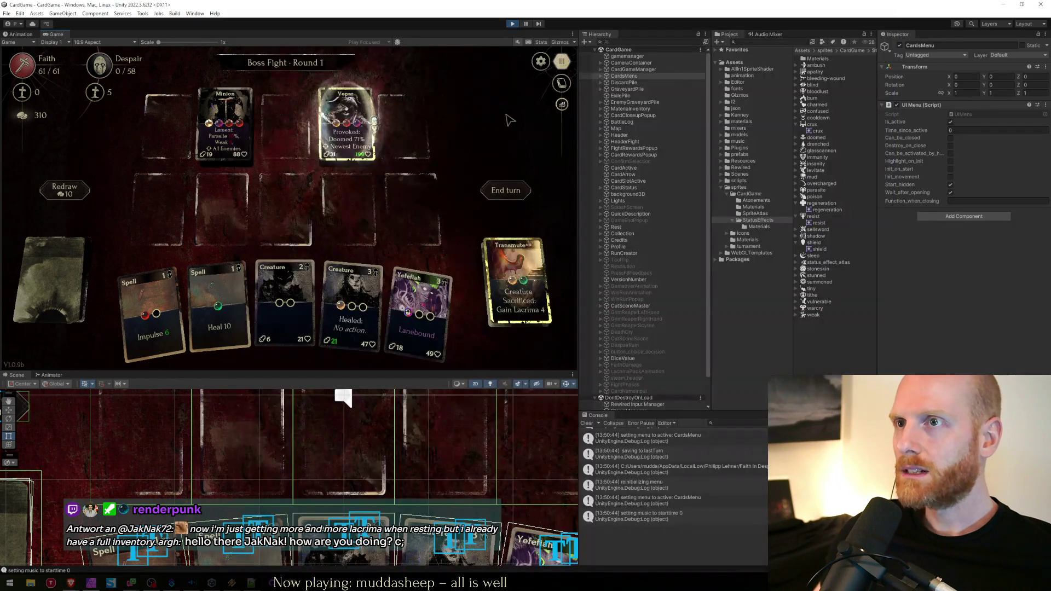
Pause the game and inspect the Save and quit and return_to_title menu objects.
left_click(540, 65)
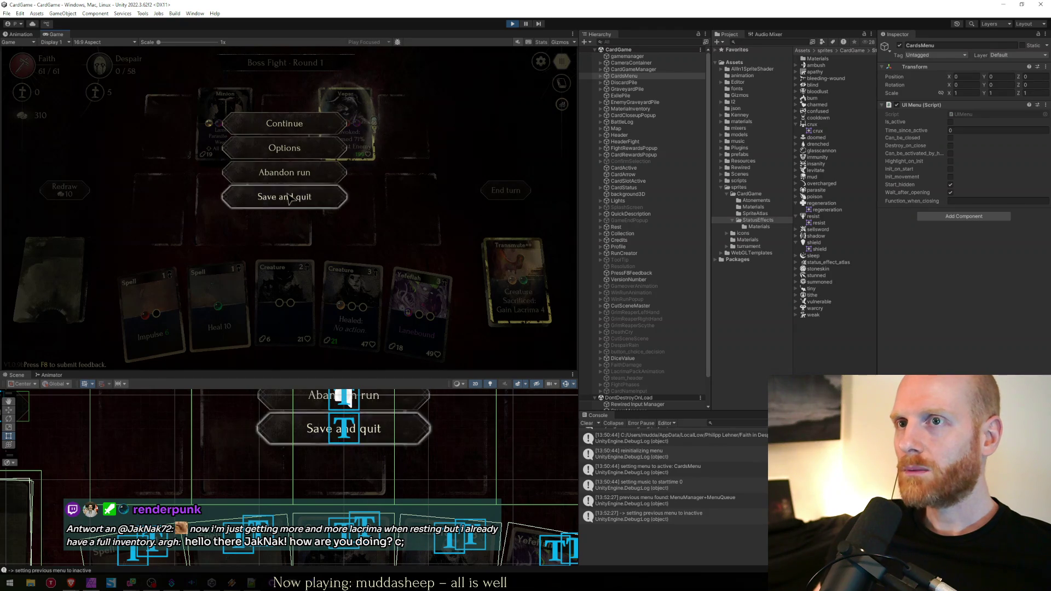
left_click(325, 445)
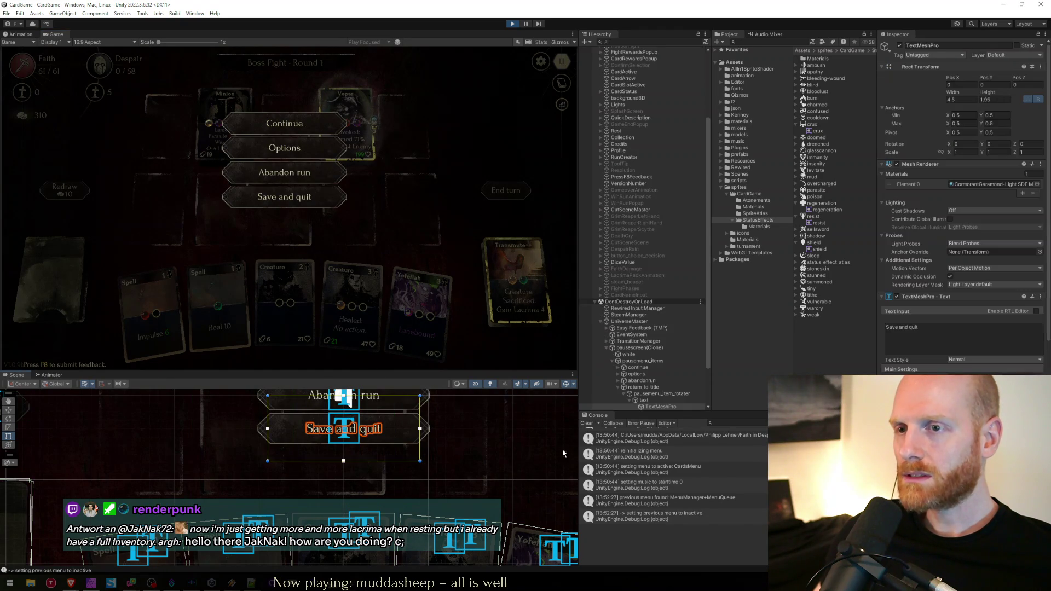
left_click(664, 394)
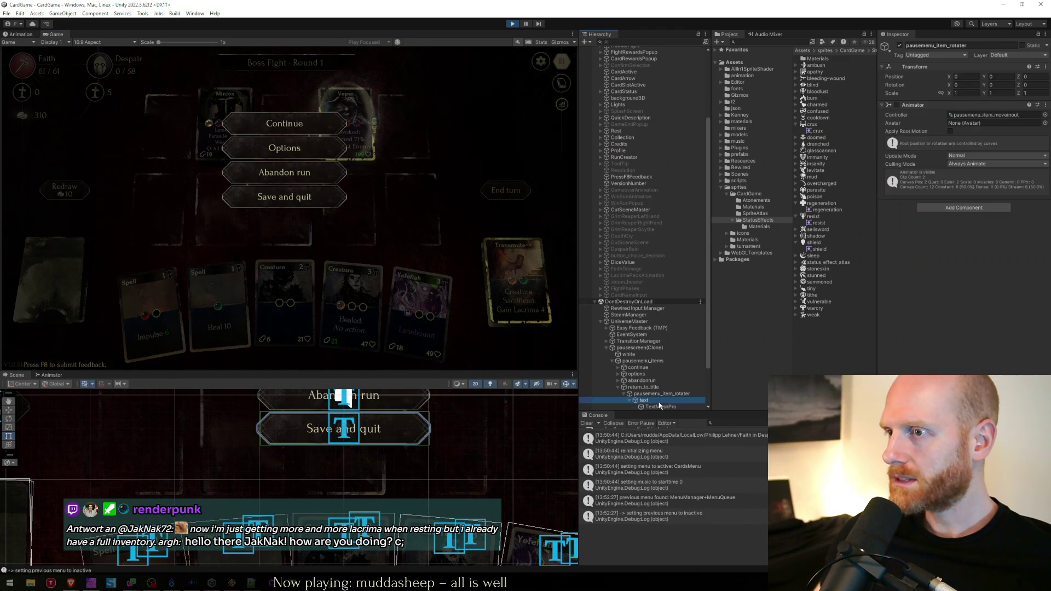
left_click(652, 388)
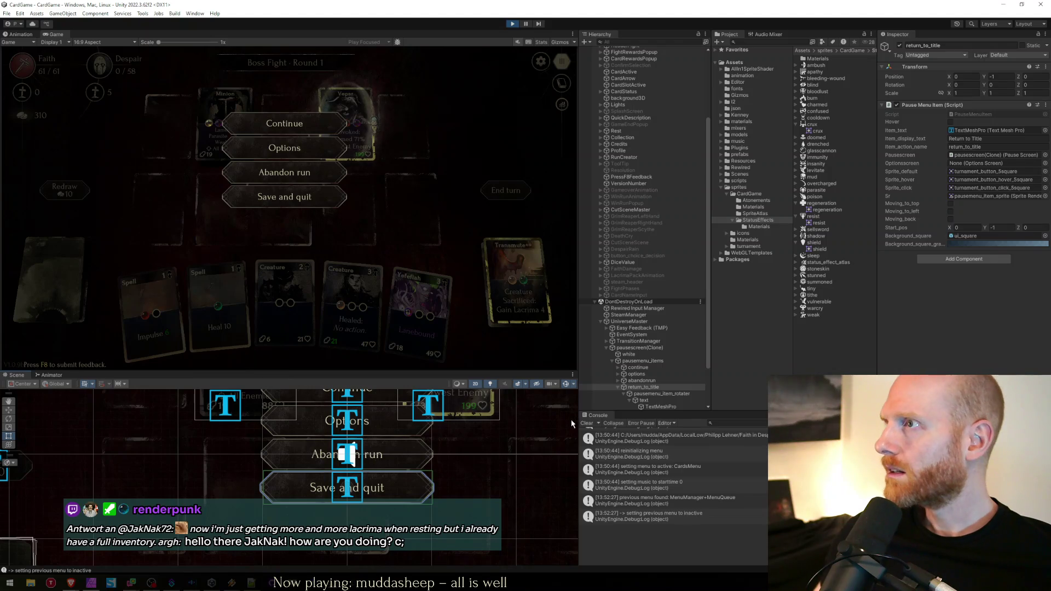
left_click_drag(642, 380, 641, 389)
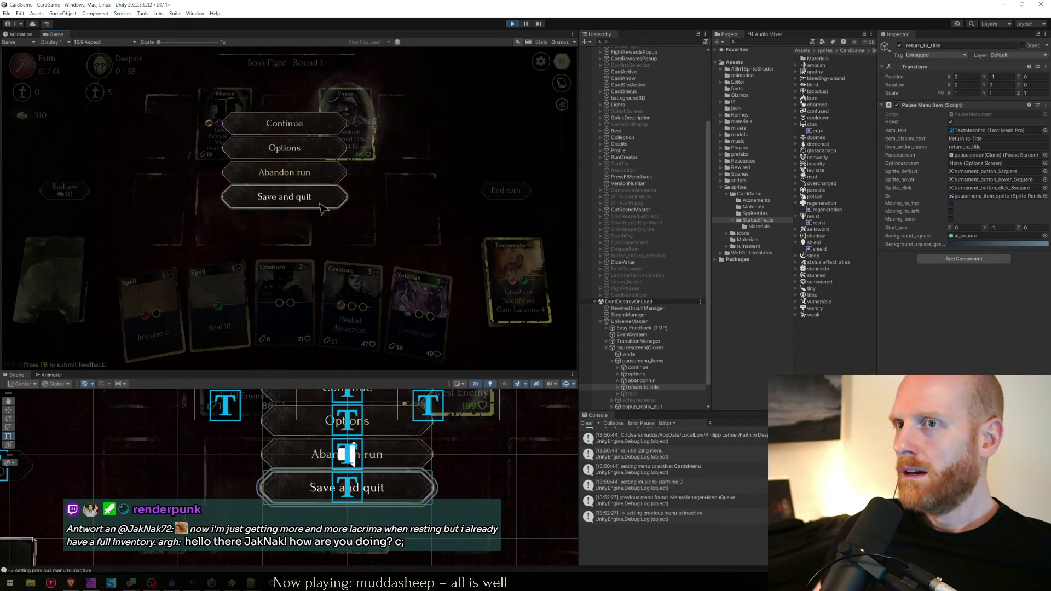
Save and quit, then view the Collection's Decks page showing 6/6 discovered.
left_click(322, 204)
left_click(432, 323)
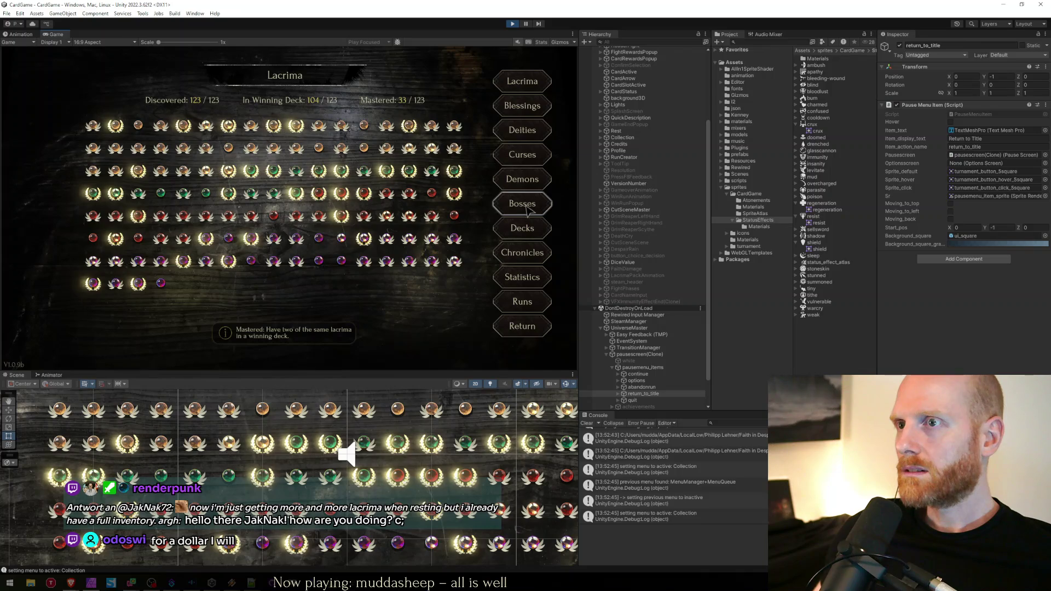
left_click(523, 228)
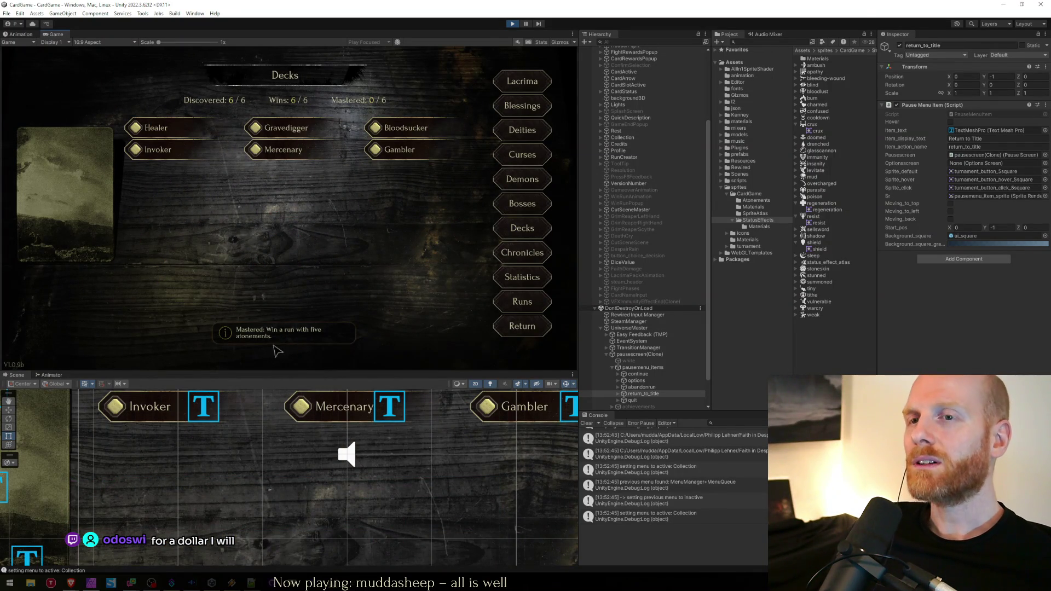
key("alt+Tab")
key("alt+Tab")
key("alt+Tab")
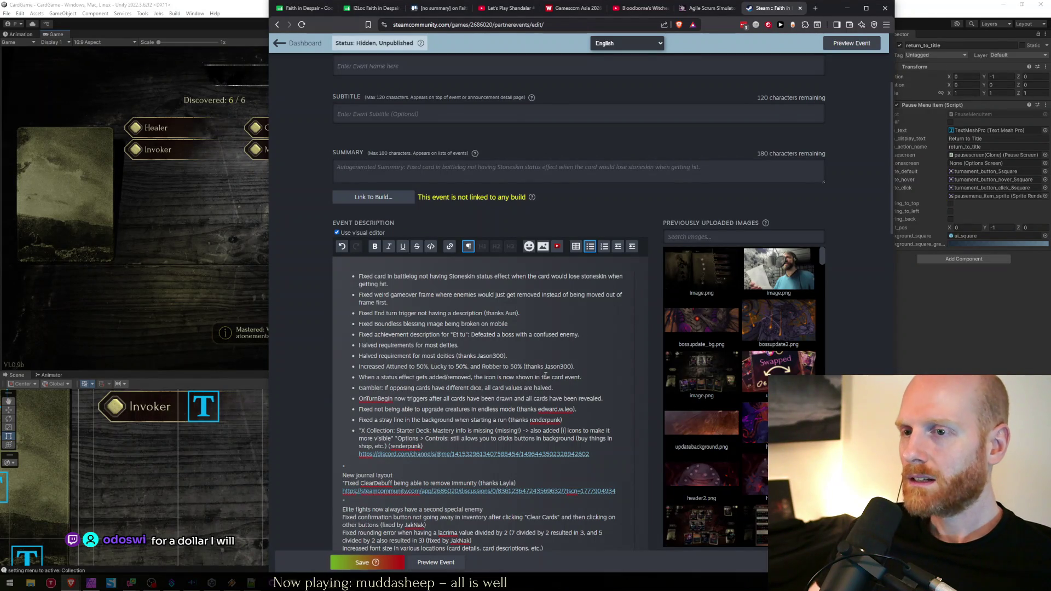
Write the bullet 'Added mastery info in Collection > Decks' and delete the outdated mastery note.
type("Added master")
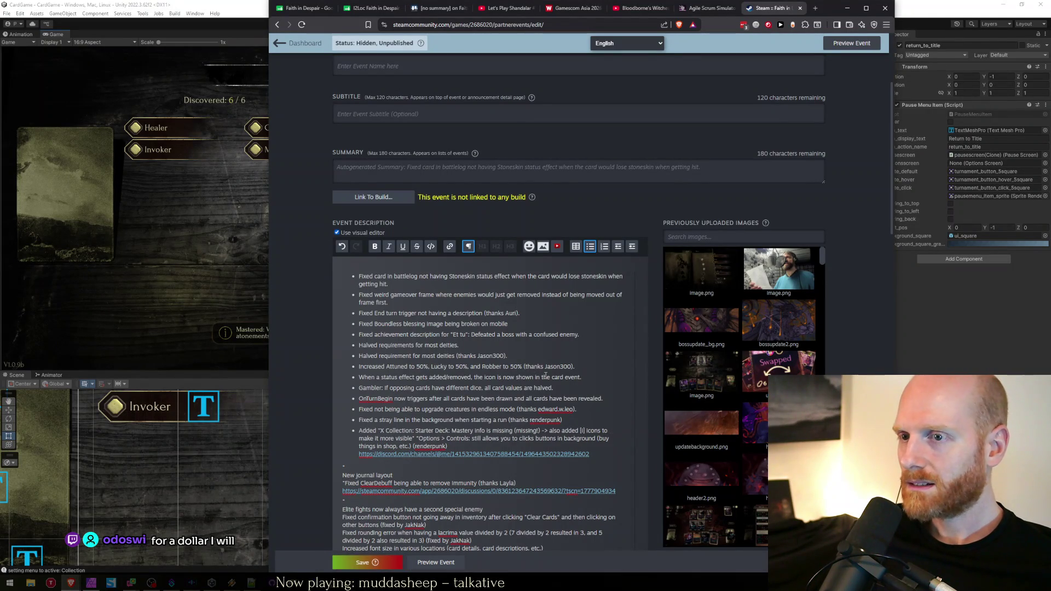
type("y info in Colle")
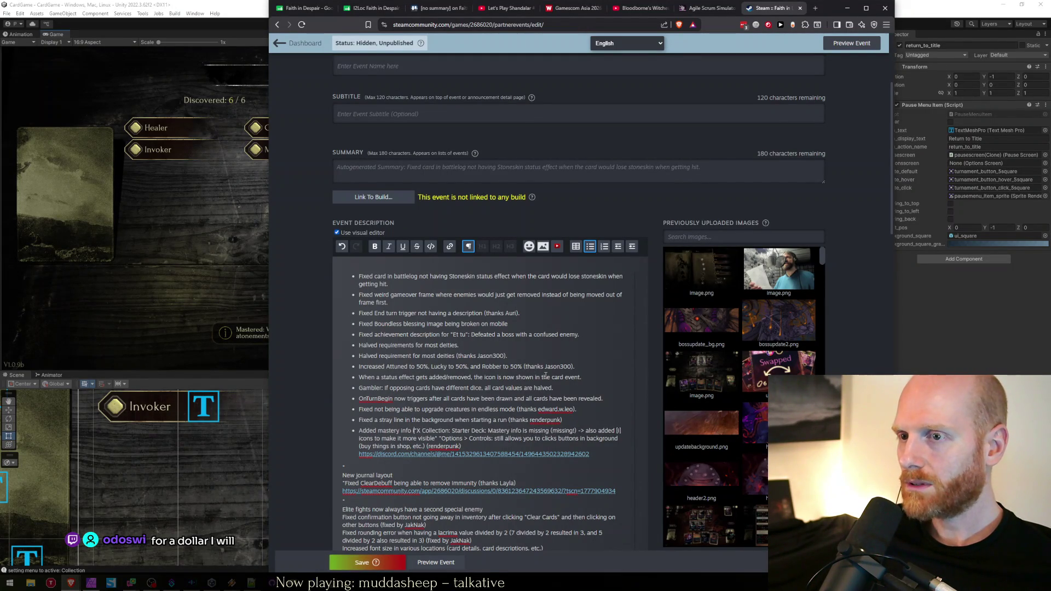
type("ction >")
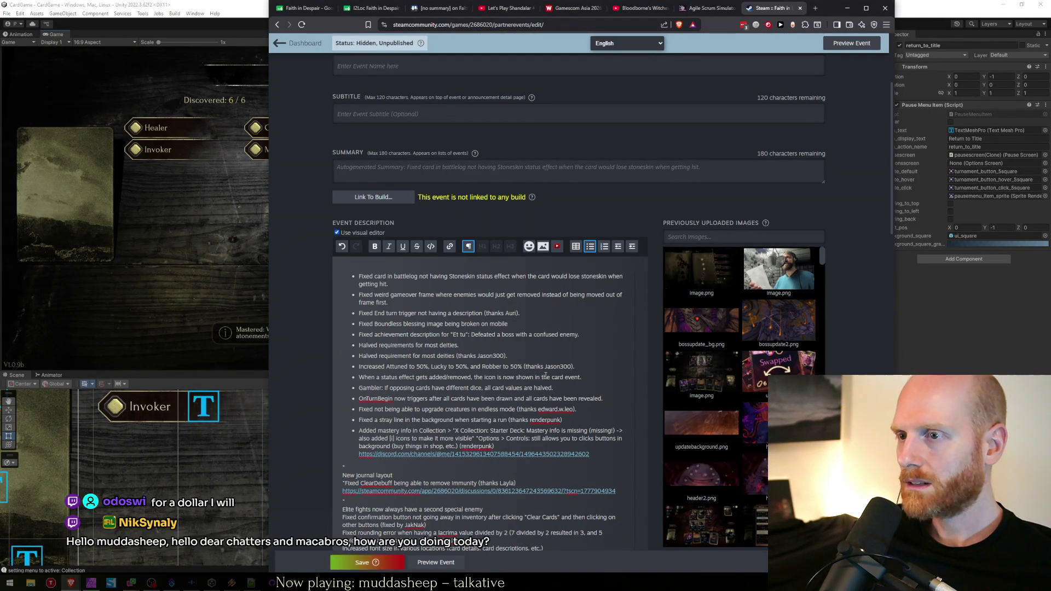
key("alt+Tab")
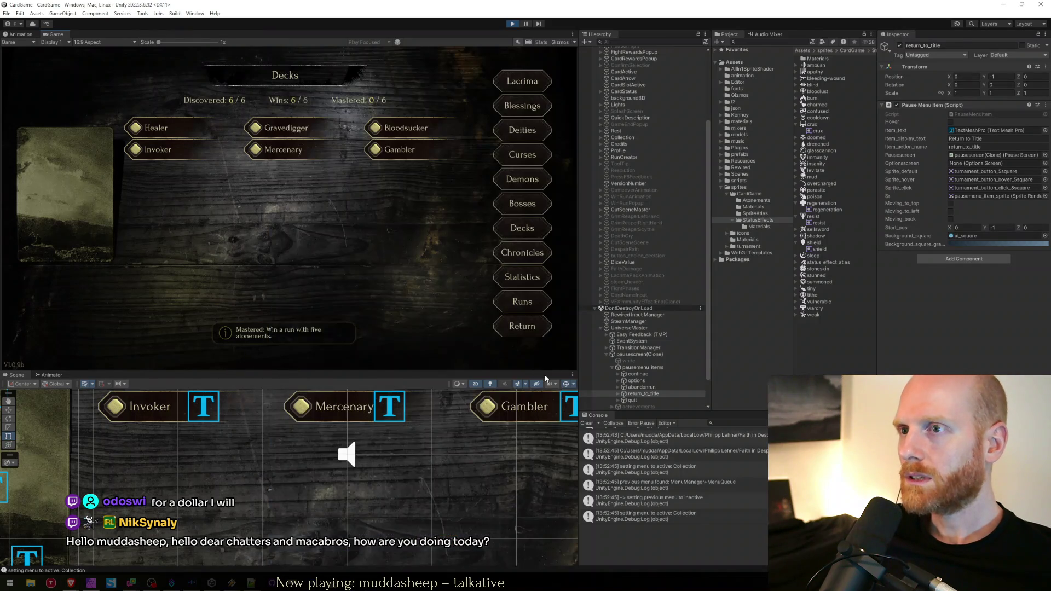
key("alt+Tab")
type("Decks")
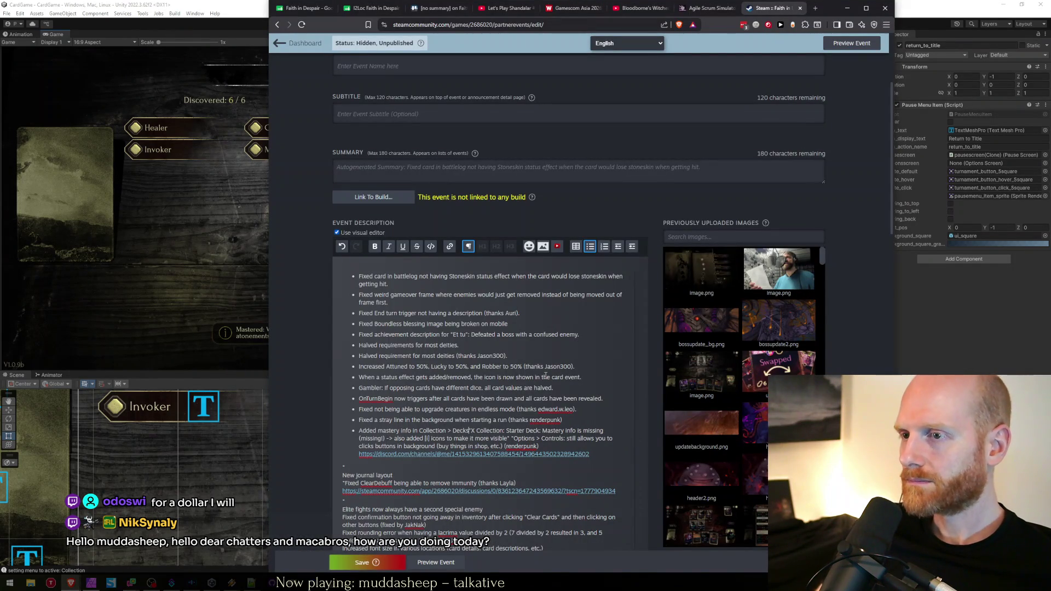
key("shift+Down")
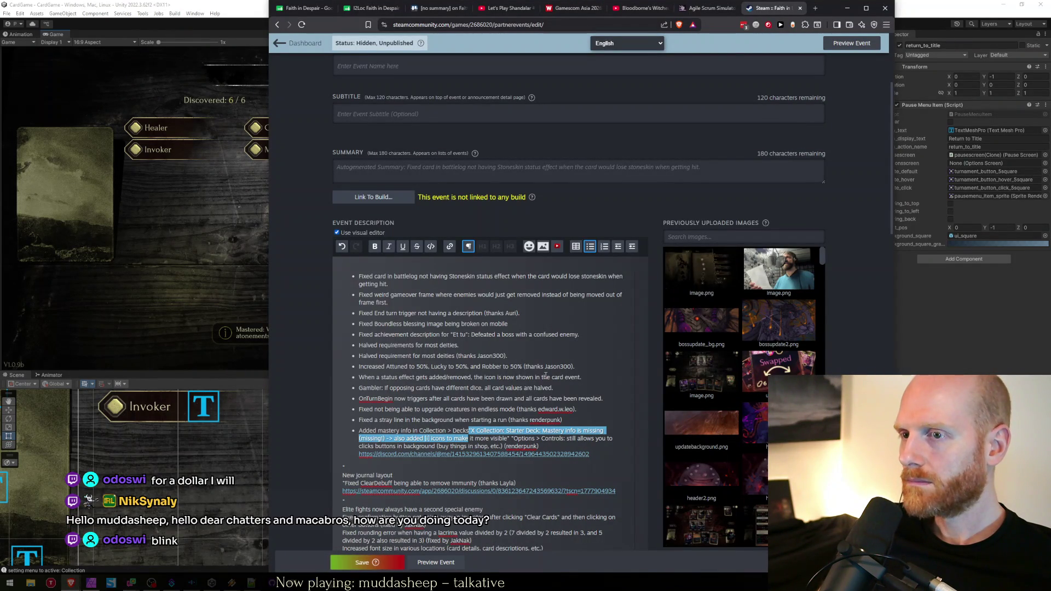
key("ctrl+shift+Left")
key("ctrl+shift+Left")
key("ctrl+shift+Left")
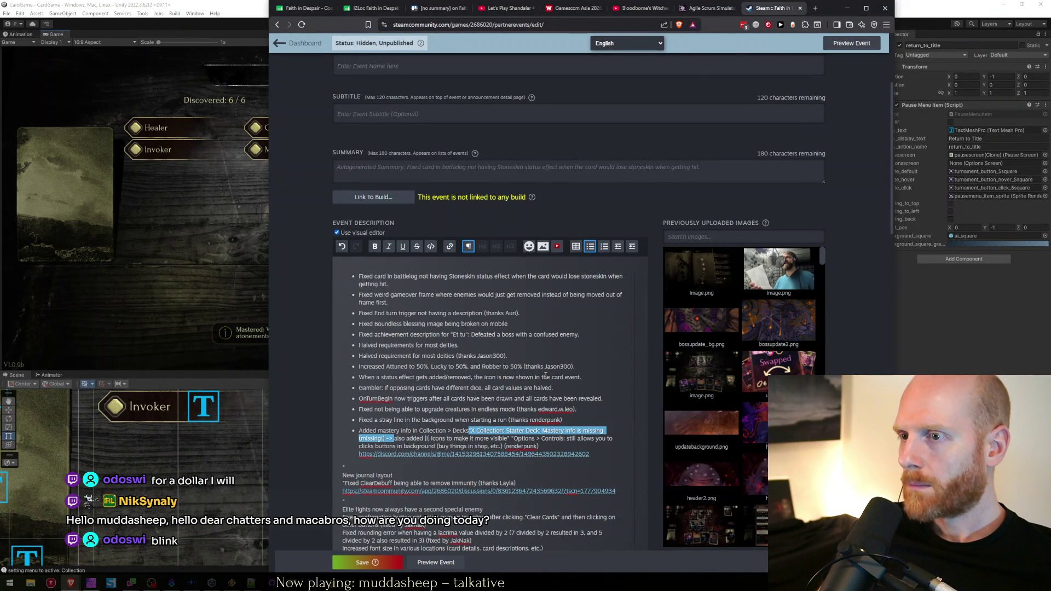
key("ctrl+shift+Right")
key("ctrl+shift+Right")
key("ctrl+shift+Right")
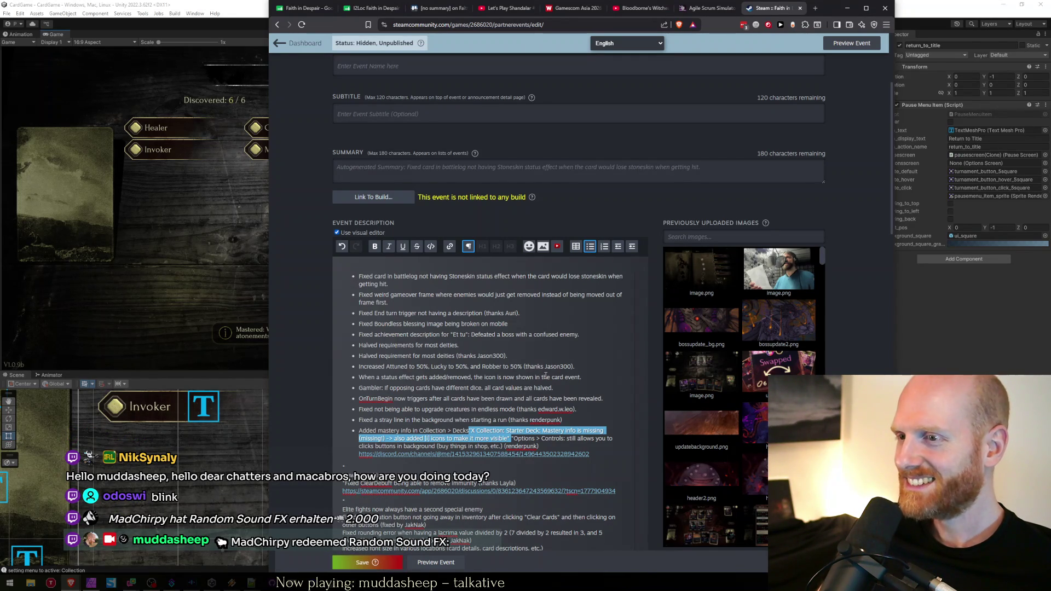
key("Delete")
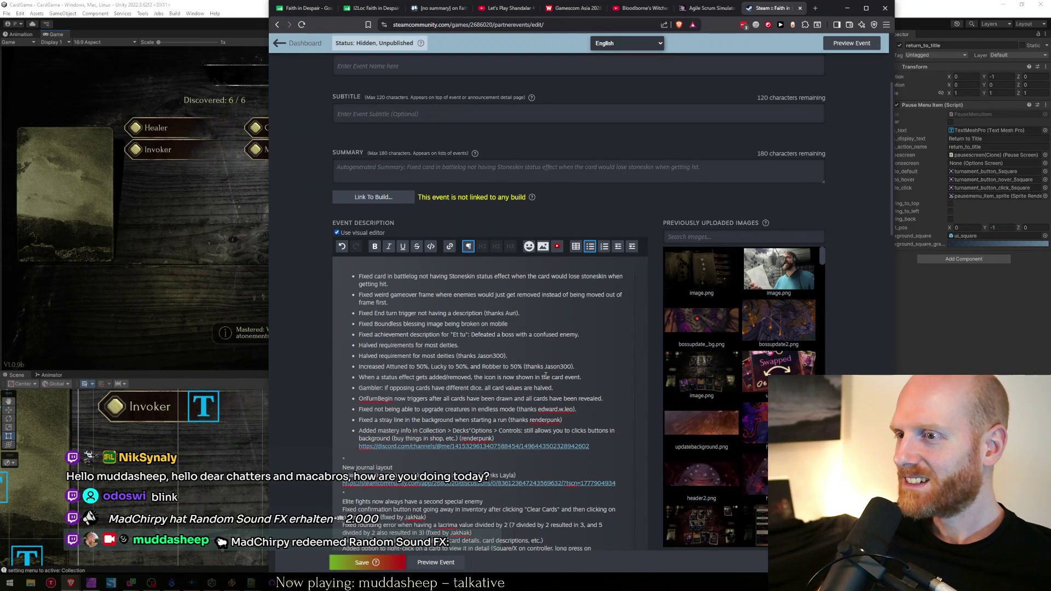
Add a bullet fixing pressing background buttons in Options > Controls, with a thanks credit to the player.
key("Return")
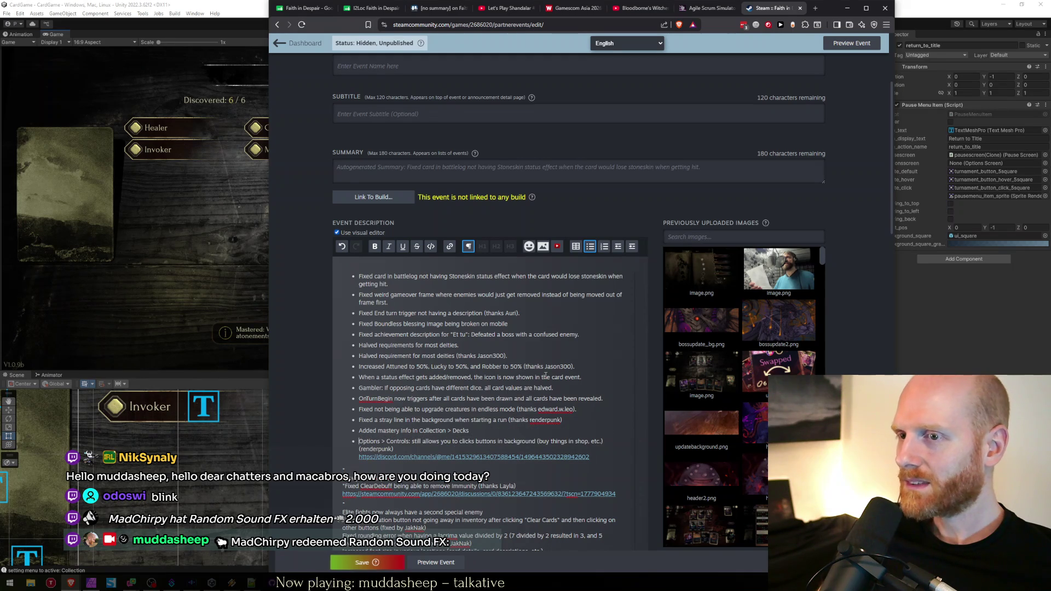
type("Fixed being able to press buttons in the background when")
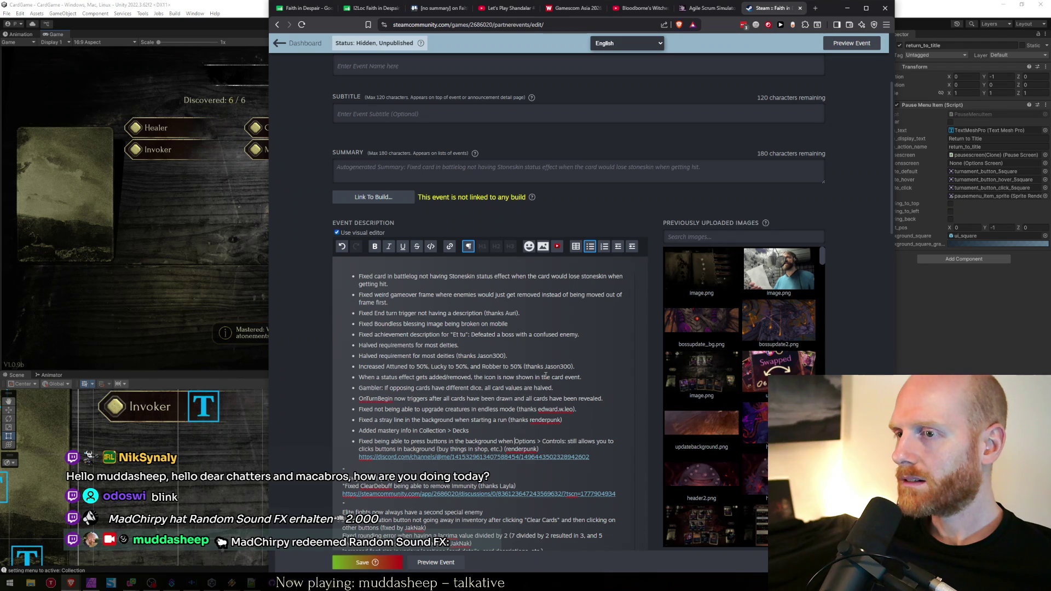
key("BackSpace")
key("BackSpace")
key("BackSpace")
type("in")
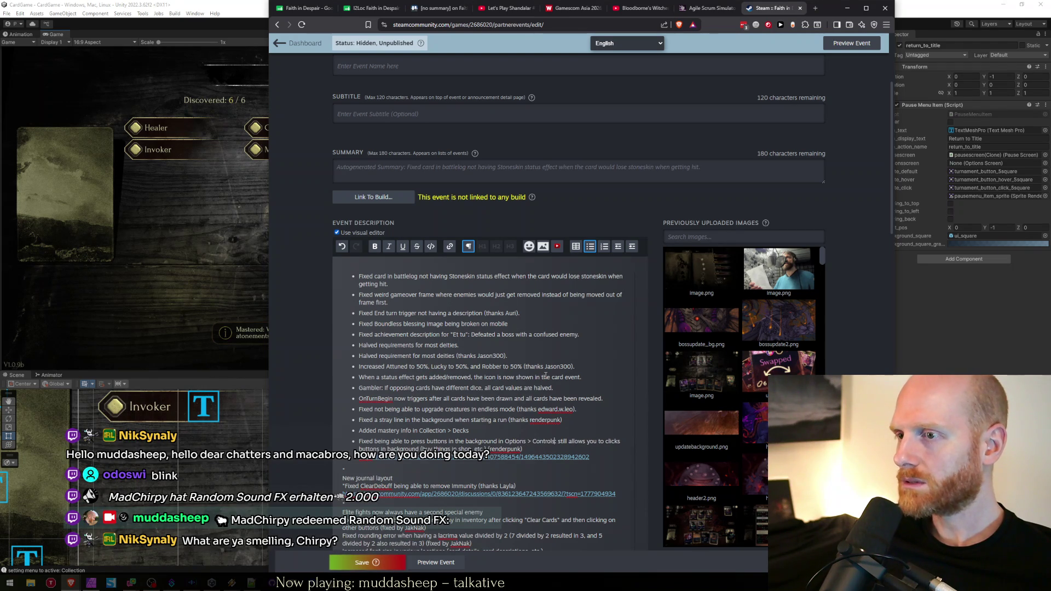
key("ctrl+shift+Right")
key("ctrl+shift+Right")
key("ctrl+shift+Right")
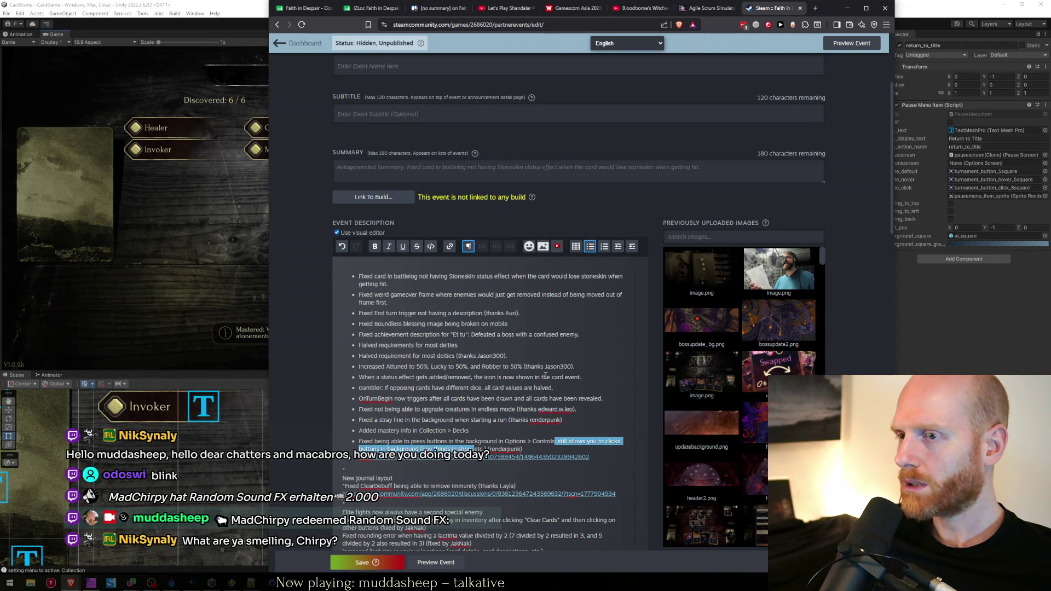
key("BackSpace")
key("Right")
type("thanks")
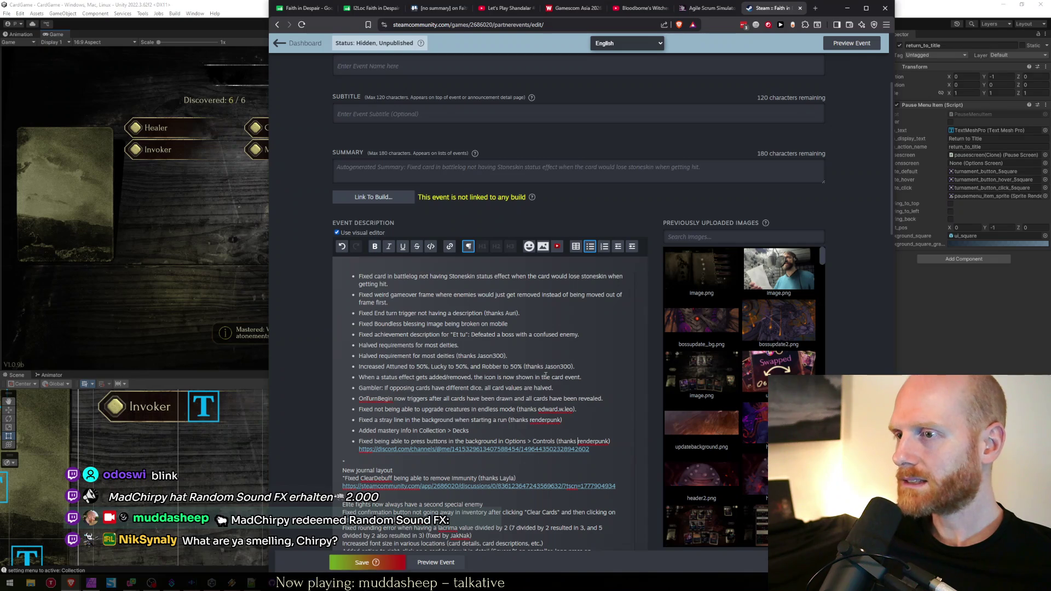
key("End")
key("Delete")
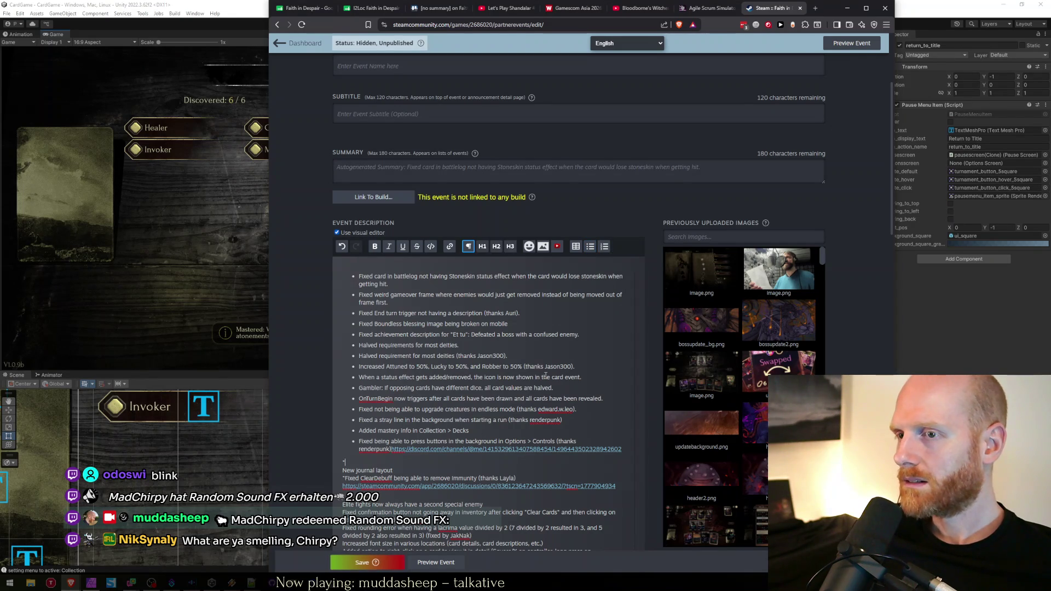
Remove the Discord link from the controls bullet and make 'New journal layout' the next bullet.
key("shift+End")
key("BackSpace")
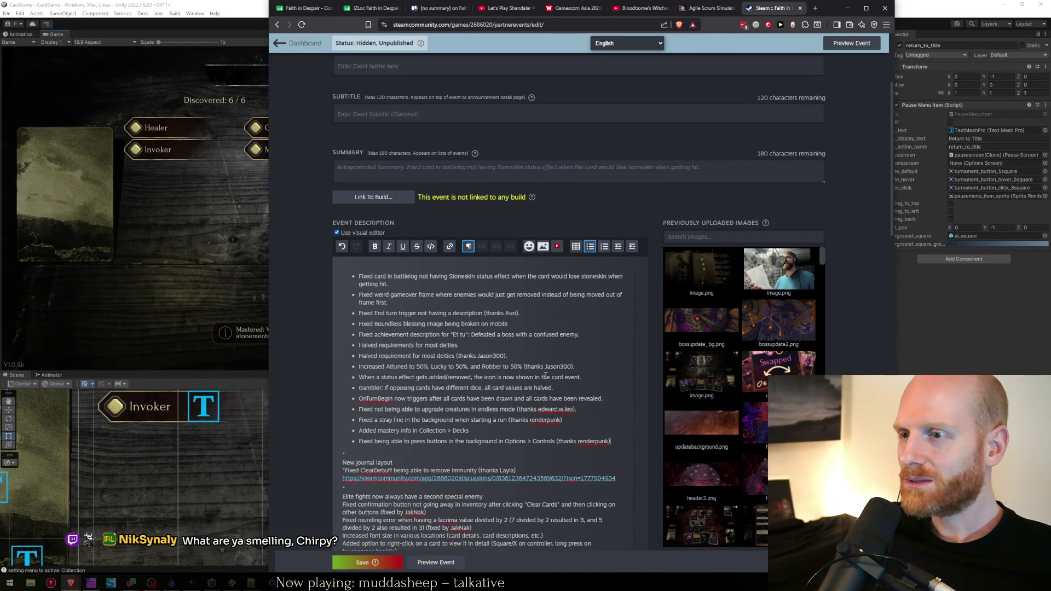
key("Return")
key("Delete")
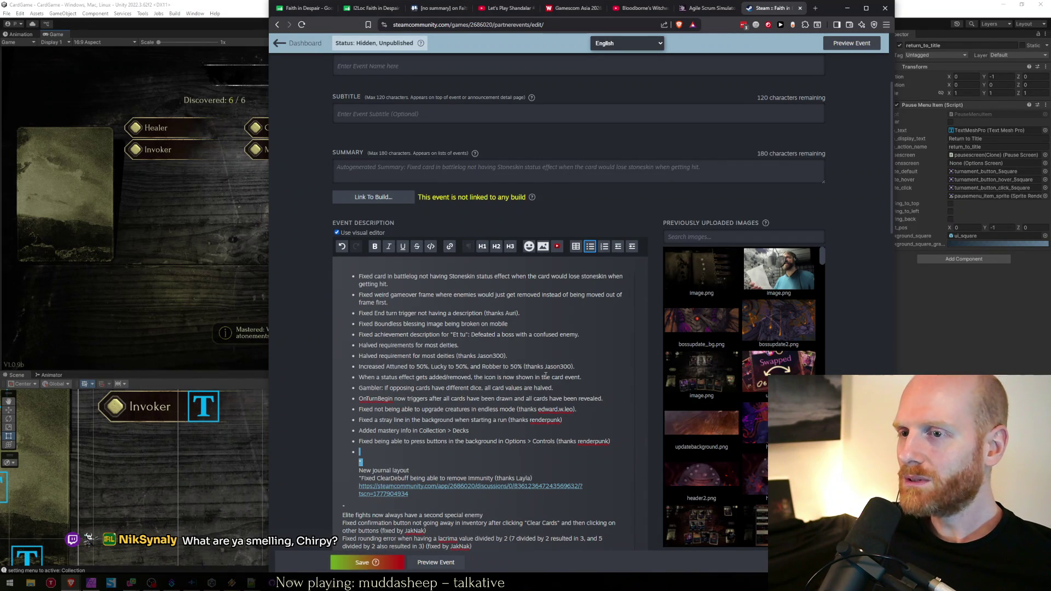
key("Delete")
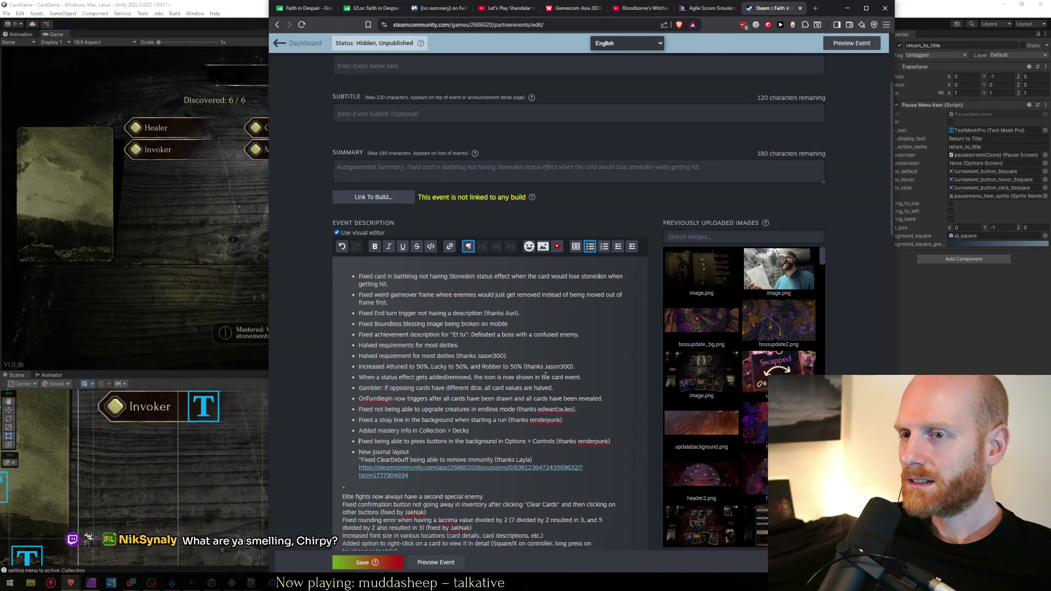
Look over the remaining notes and place the caret at the end of New journal layout.
key("Down")
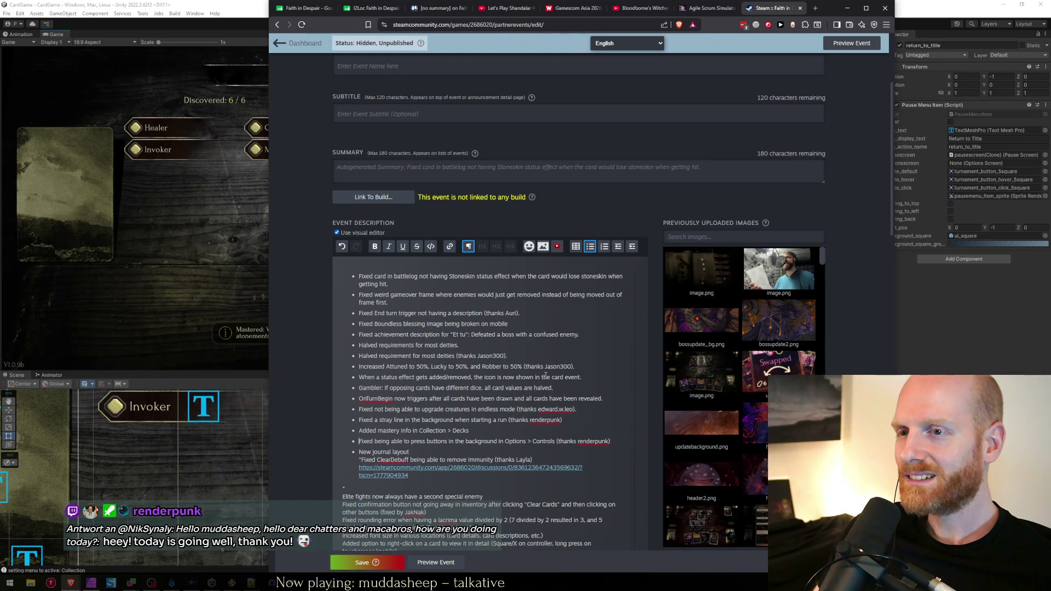
scroll(546, 375, "down", 1)
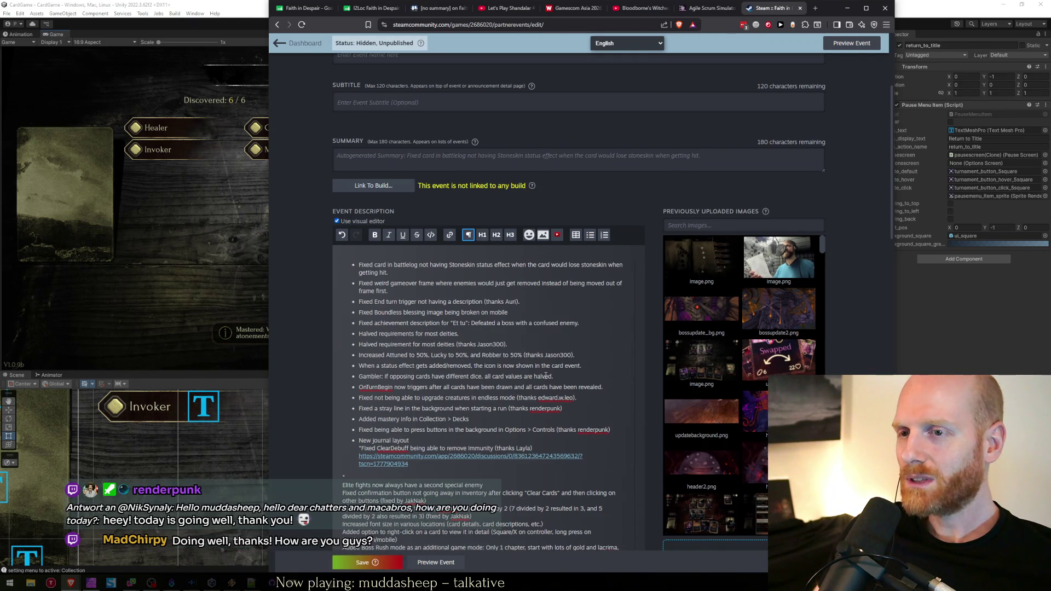
key("Up")
key("Up")
key("Up")
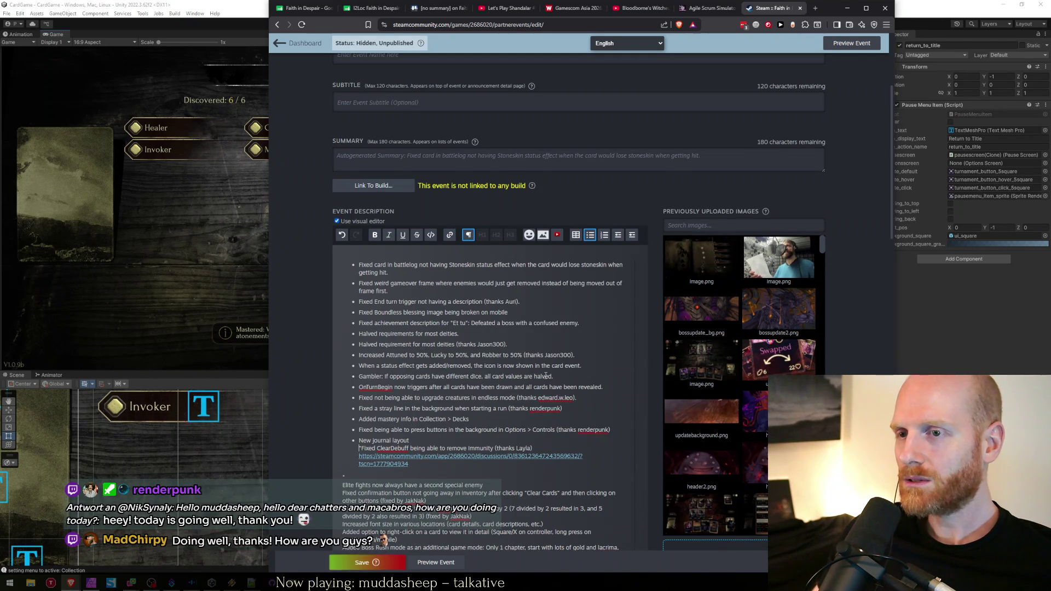
scroll(463, 404, "down", 2)
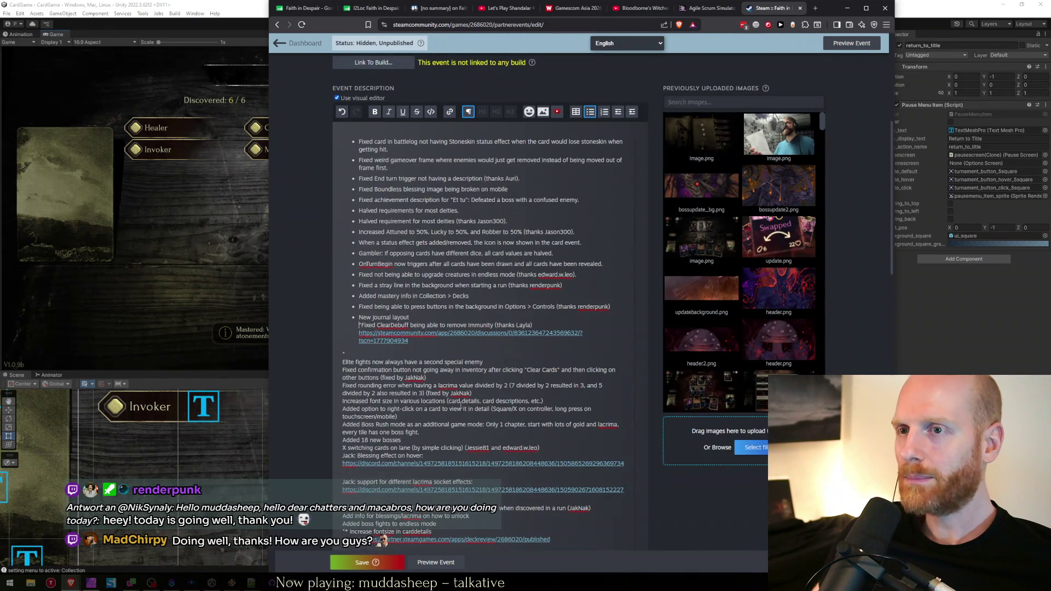
scroll(462, 404, "down", 1)
left_click(382, 336)
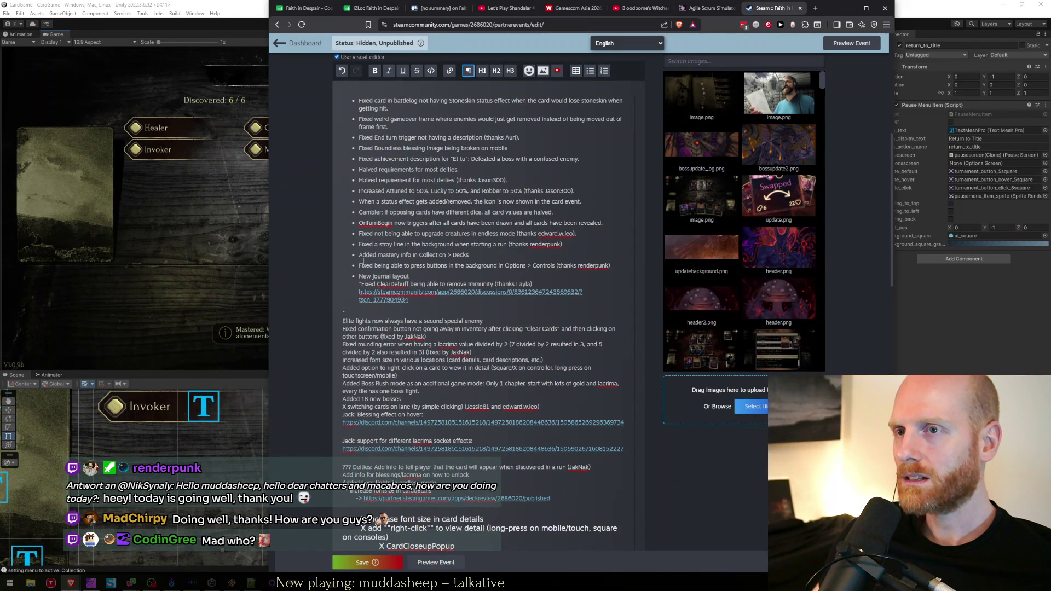
left_click(403, 280)
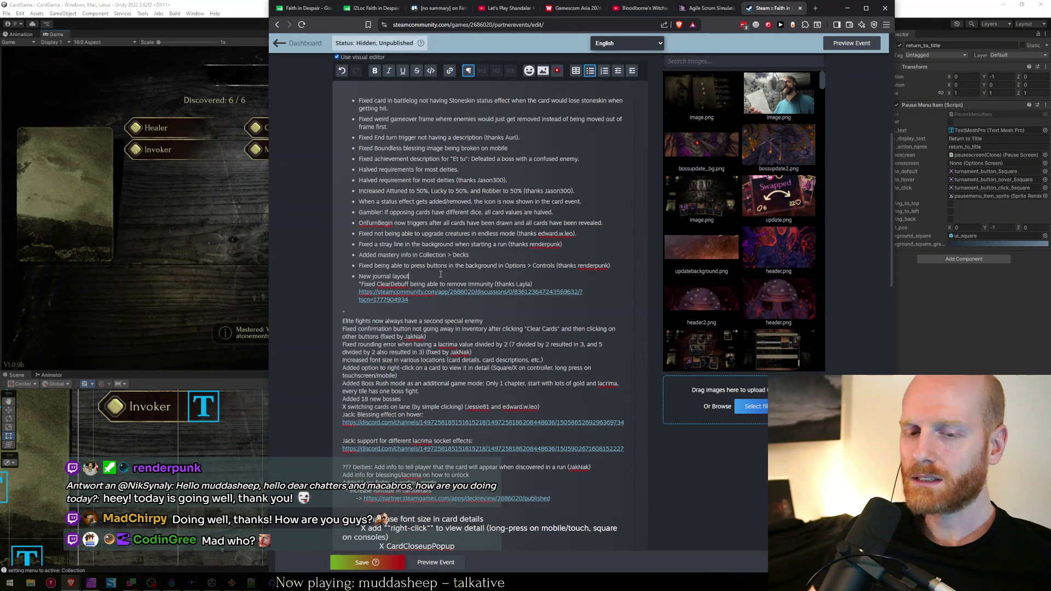
left_click(440, 274)
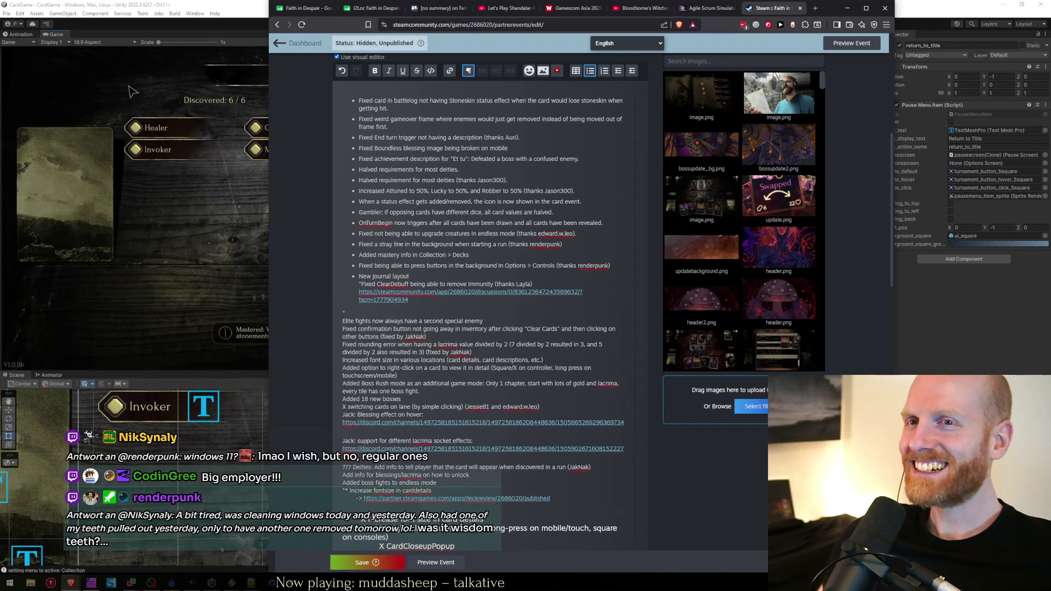
Rename the collection menu's Bosses label to 'Employers' and Demons label to 'Employees'.
key("alt+Tab")
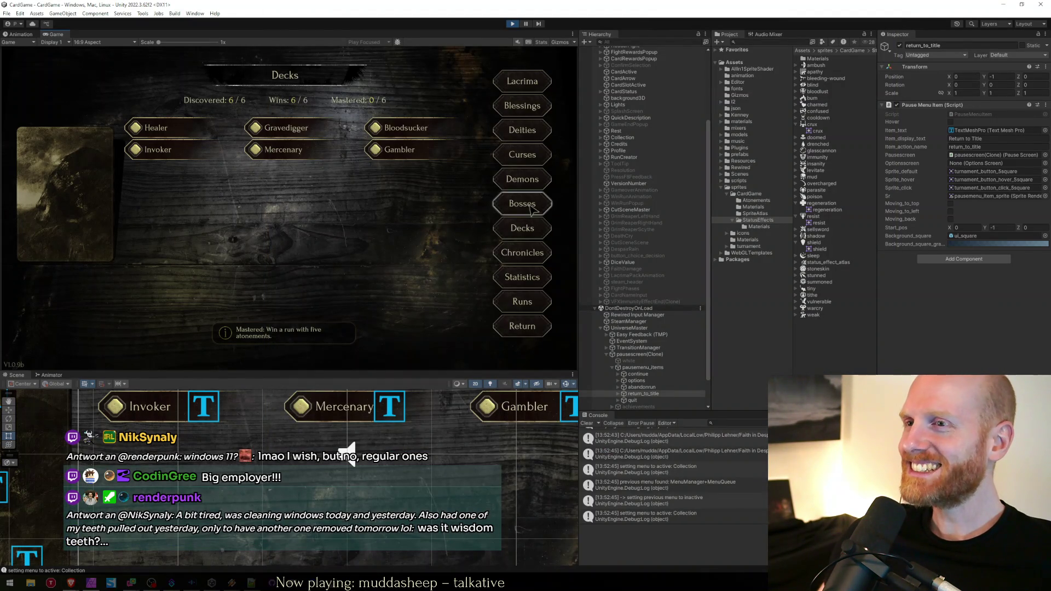
key("f")
scroll(318, 460, "down", 2)
left_click(317, 460)
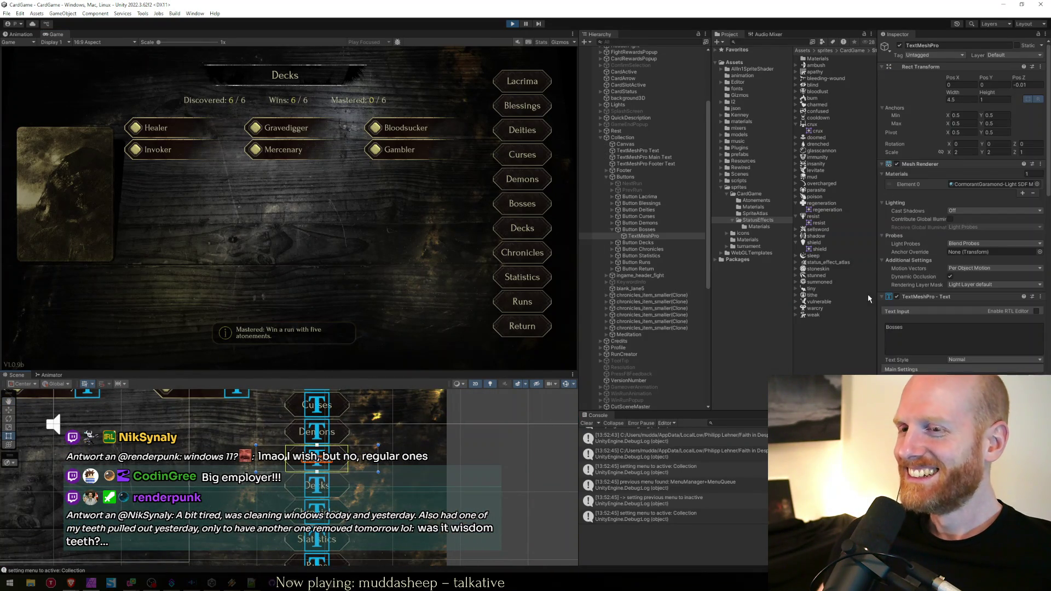
left_click(896, 336)
type("Em")
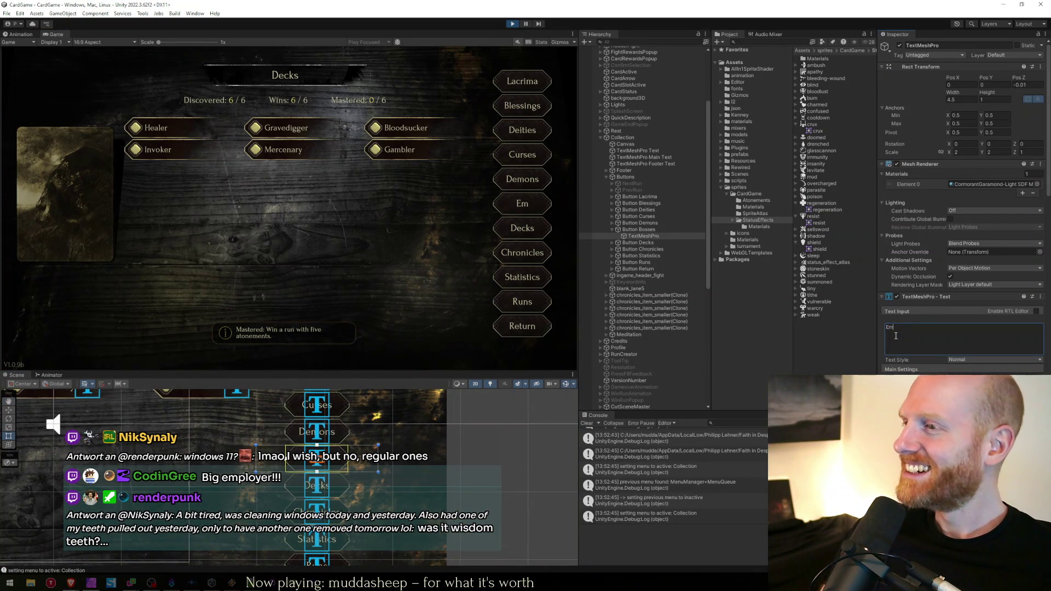
type("ployers")
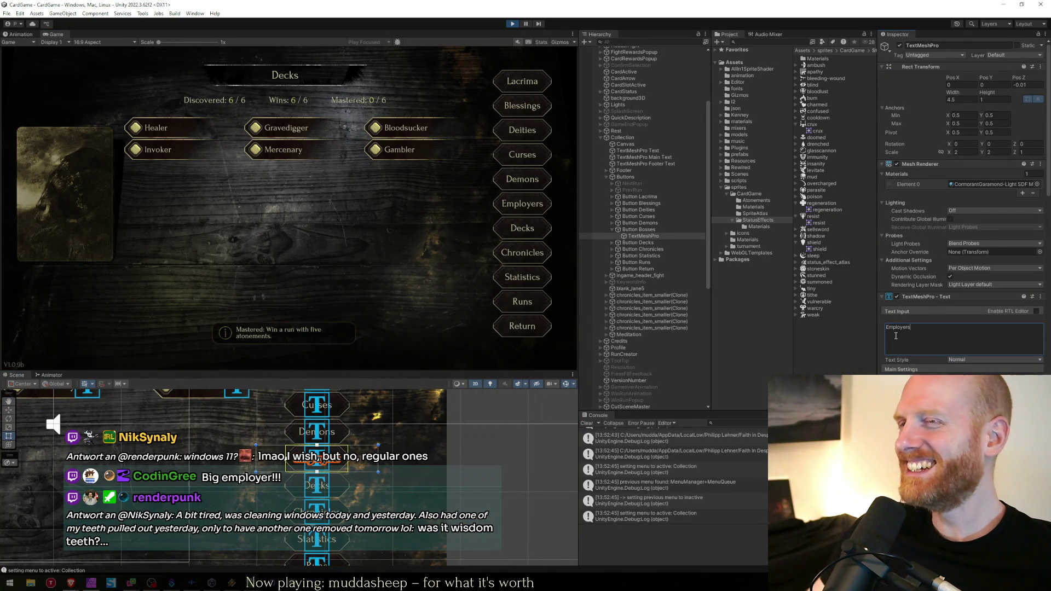
left_click(367, 259)
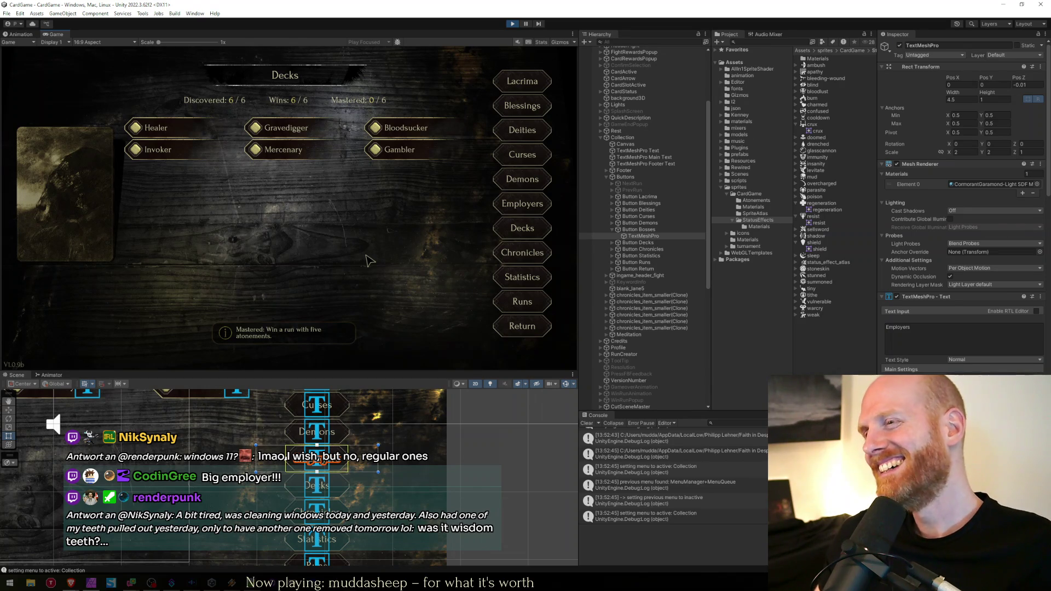
left_click(323, 433)
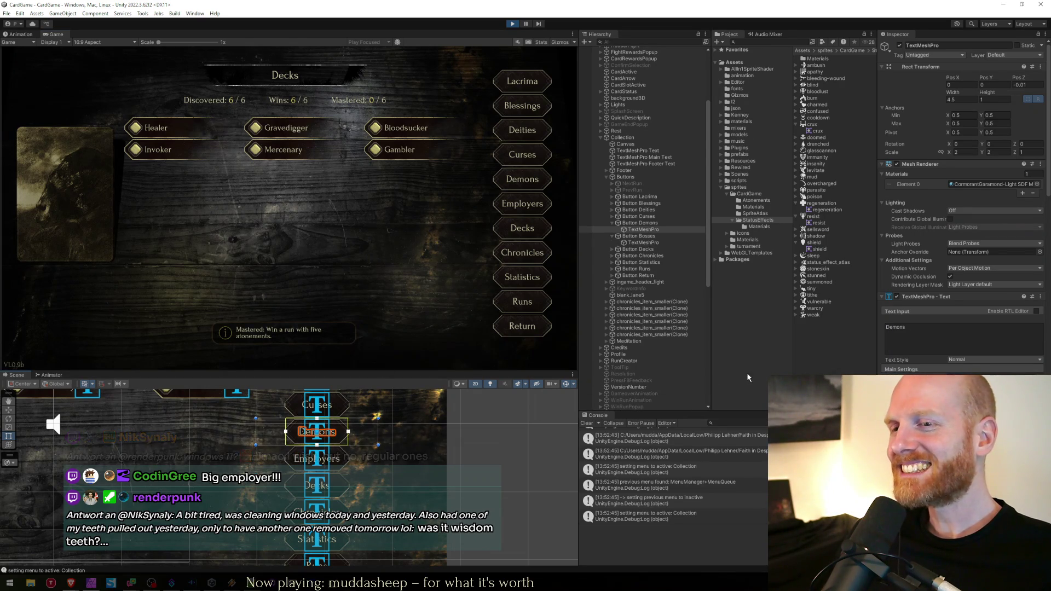
double_click(919, 345)
type("Em")
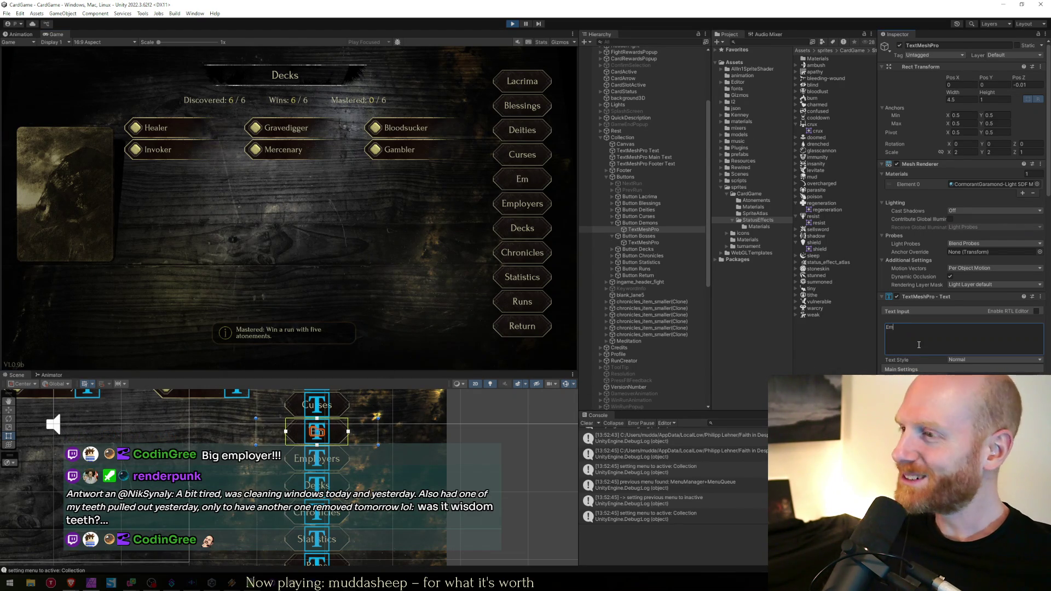
type("ployees")
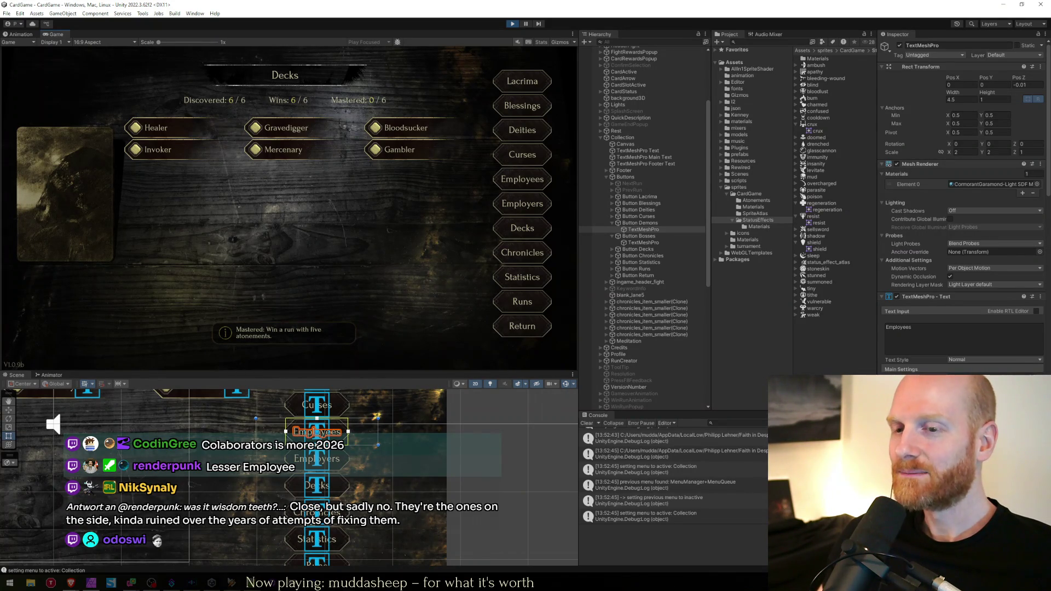
Back in the event editor, pull the ClearDebuff note into a new bullet after New journal layout.
mouse_move(71, 583)
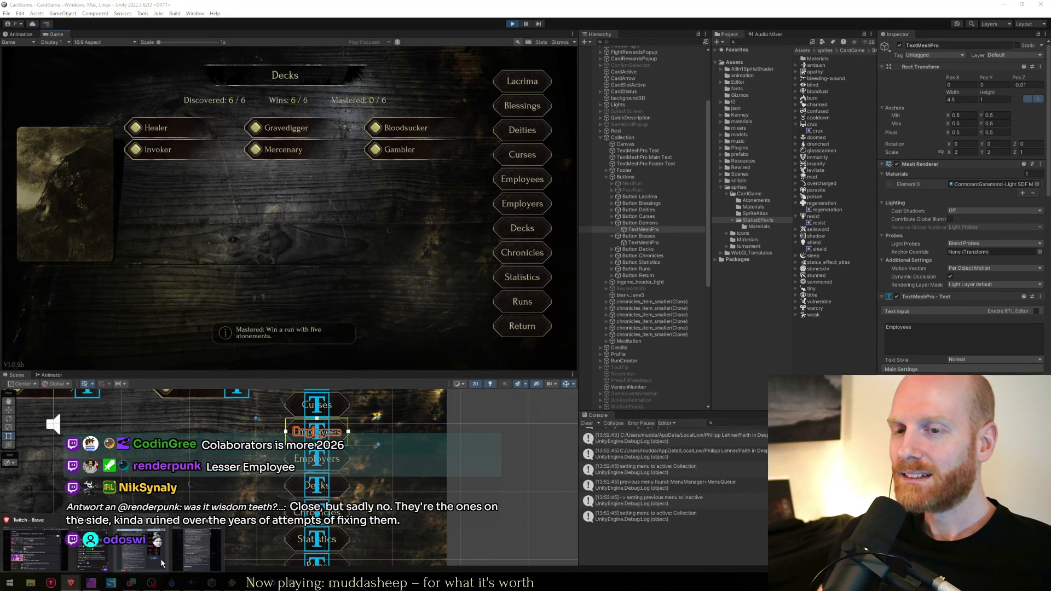
left_click(137, 557)
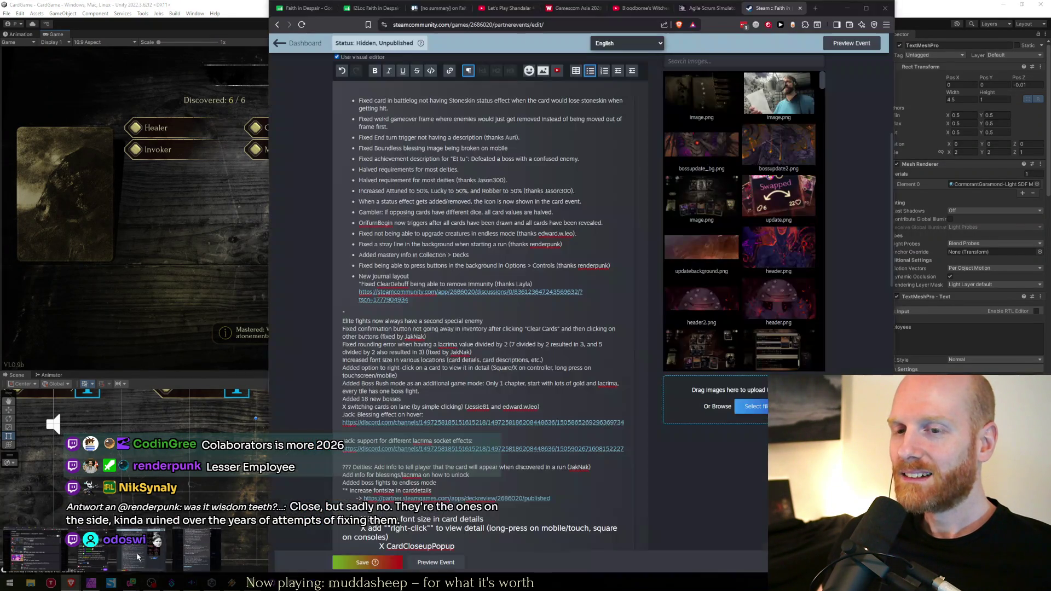
left_click(431, 275)
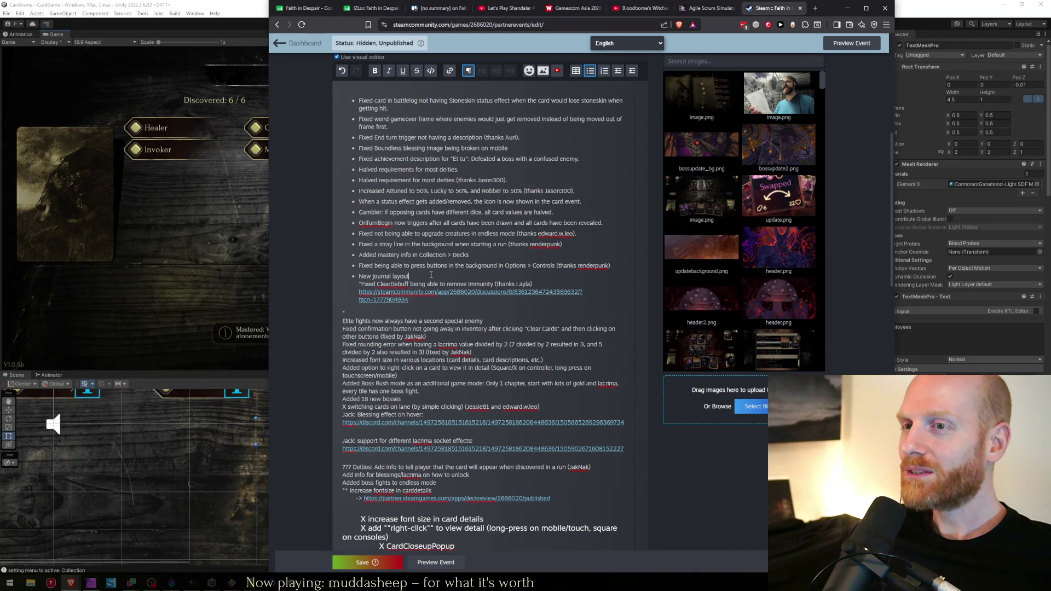
key("Return")
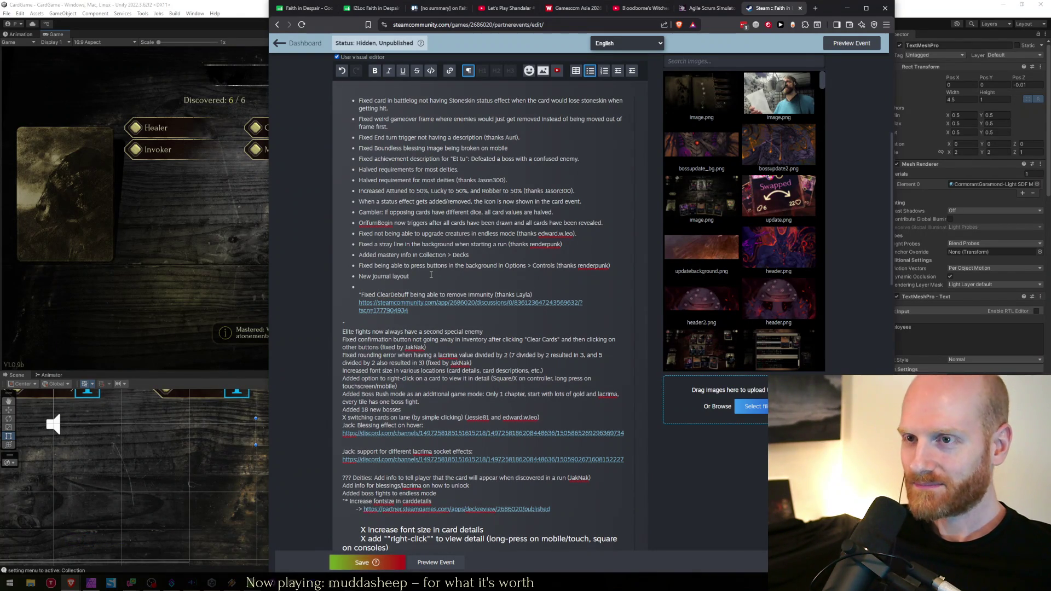
key("Delete")
key("Delete")
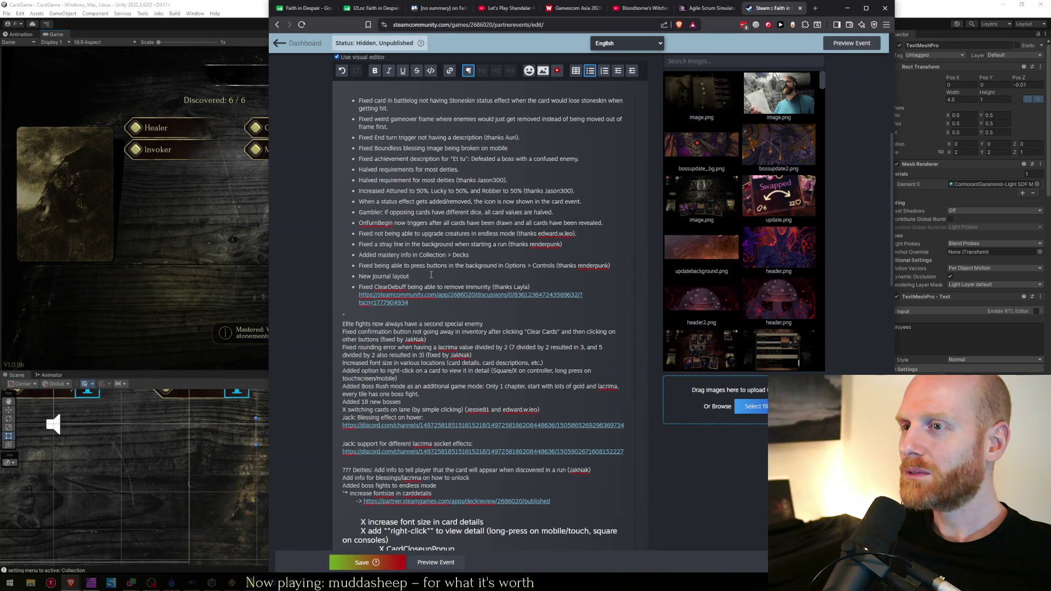
Delete the ClearDebuff bullet's discussion link, add an empty bullet, and type 'store' in a new tab.
key("shift+Down")
key("shift+Down")
key("shift+End")
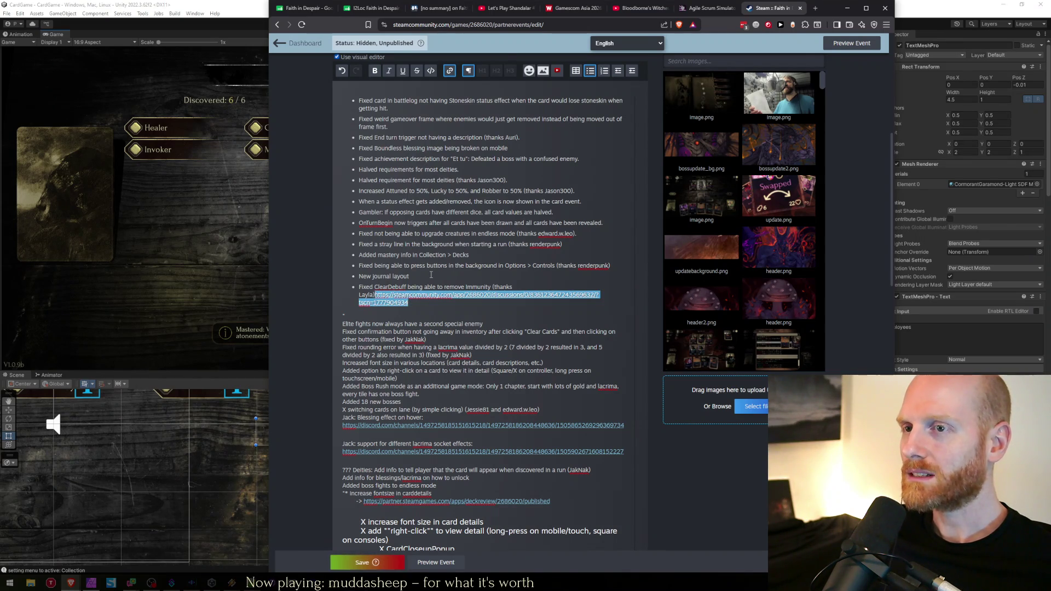
key("Delete")
left_click(431, 275)
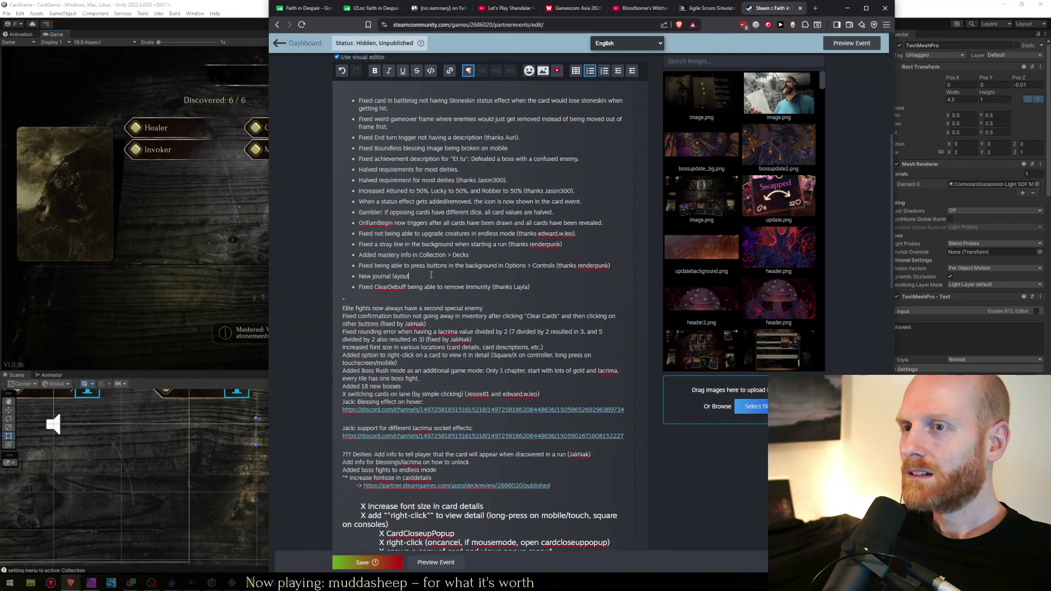
key("Return")
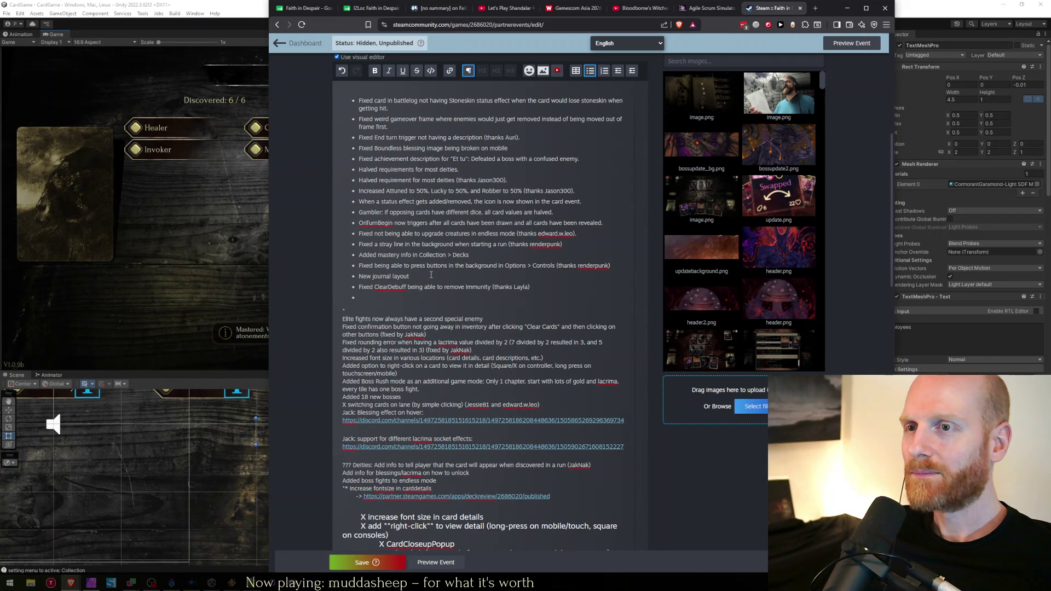
key("ctrl+t")
type("store")
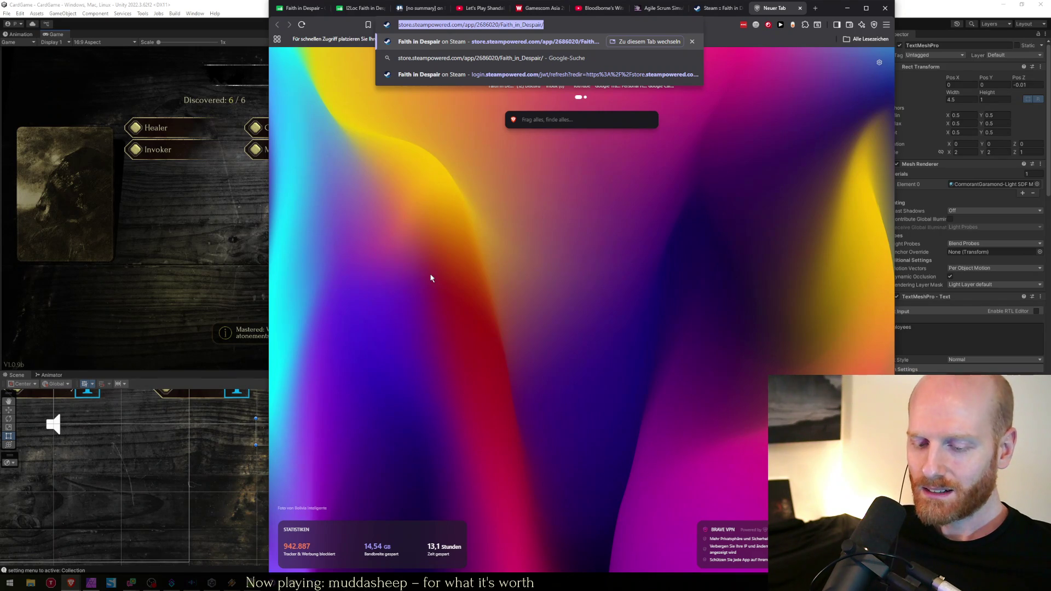
key("BackSpace")
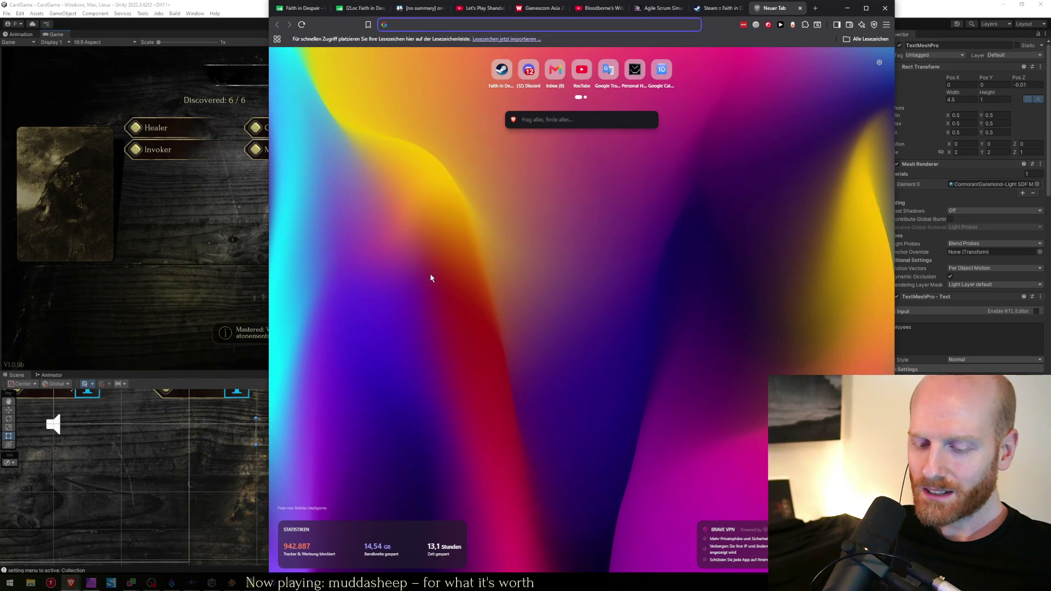
type("shrou")
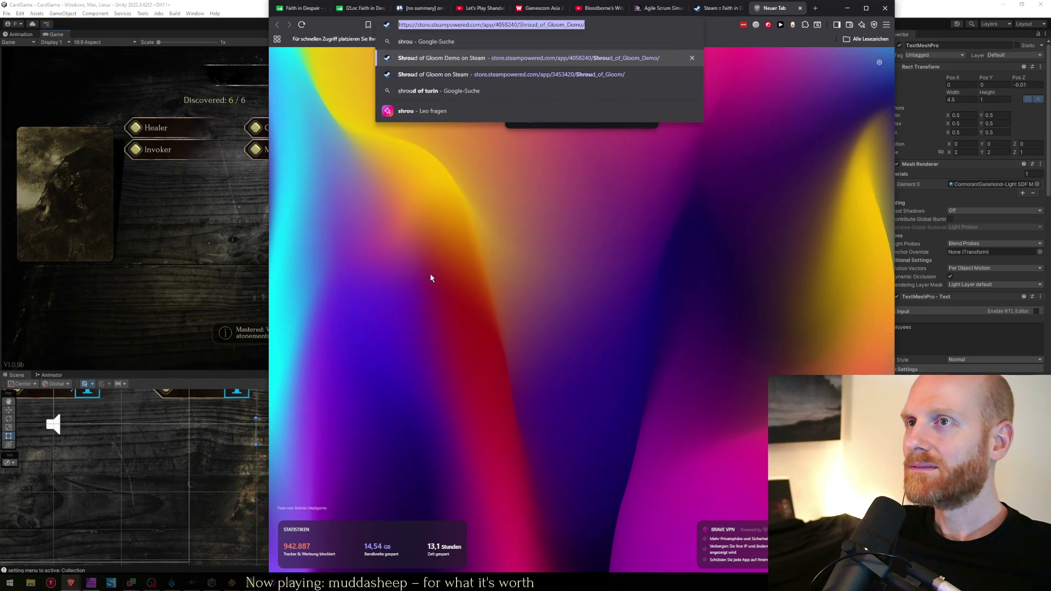
key("ctrl+w")
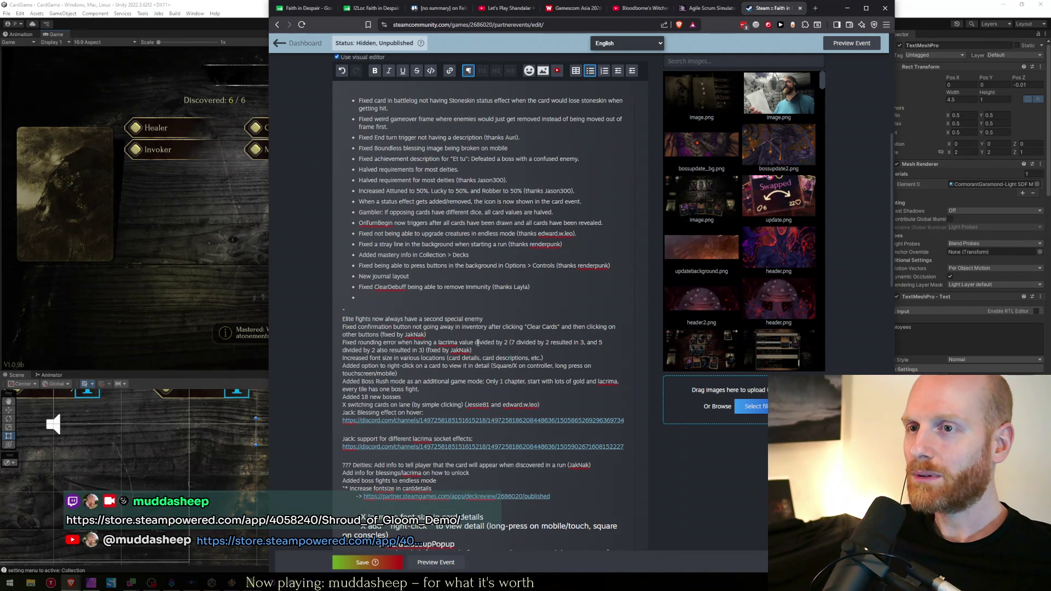
Make 'Elite fights now always have a second special enemy' its own bullet and split off 'Fixed confirmation button'.
key("BackSpace")
key("BackSpace")
key("BackSpace")
key("ctrl+z")
key("Delete")
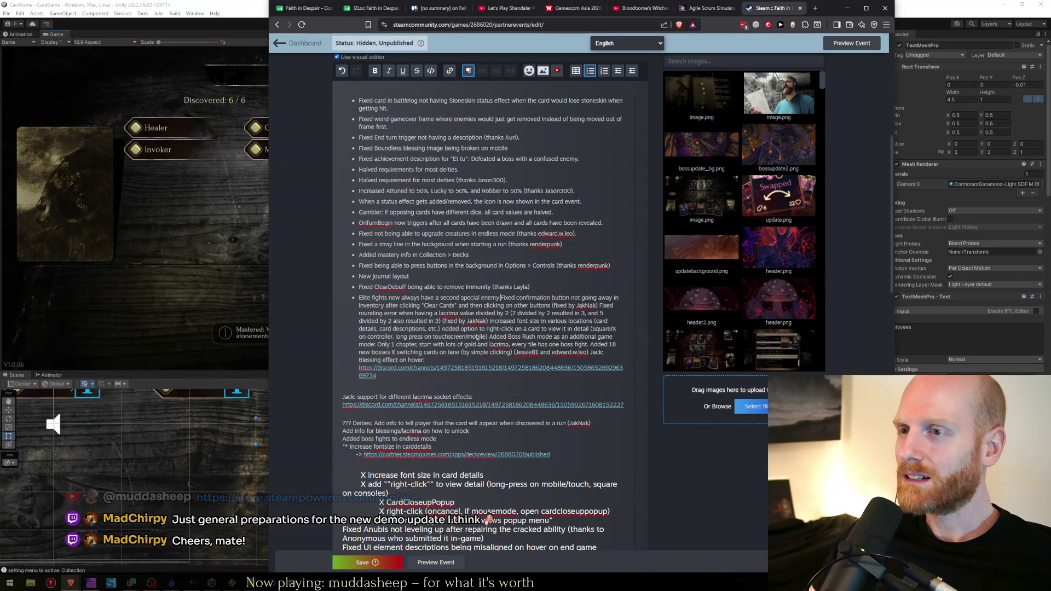
key("Return")
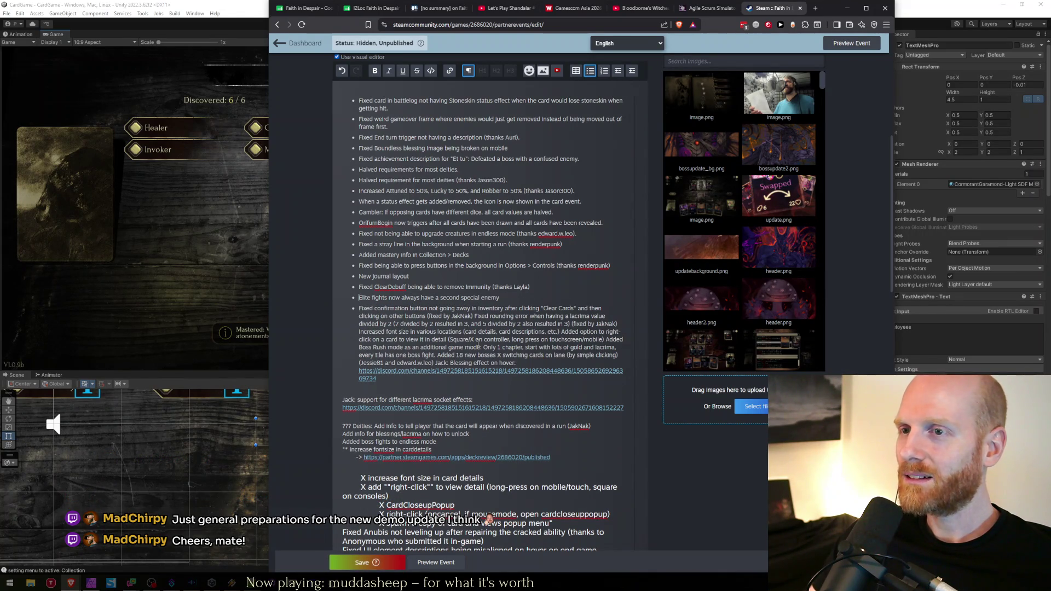
left_click(164, 279)
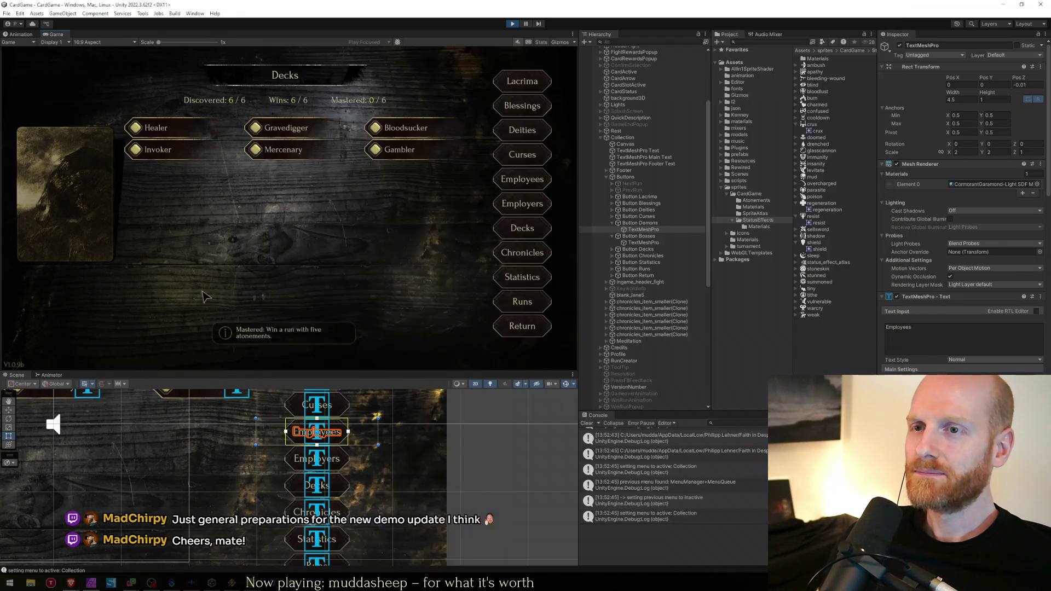
Take the running game from the Decks screen to the Faith in Despair main menu, then return to the event editor.
left_click(519, 328)
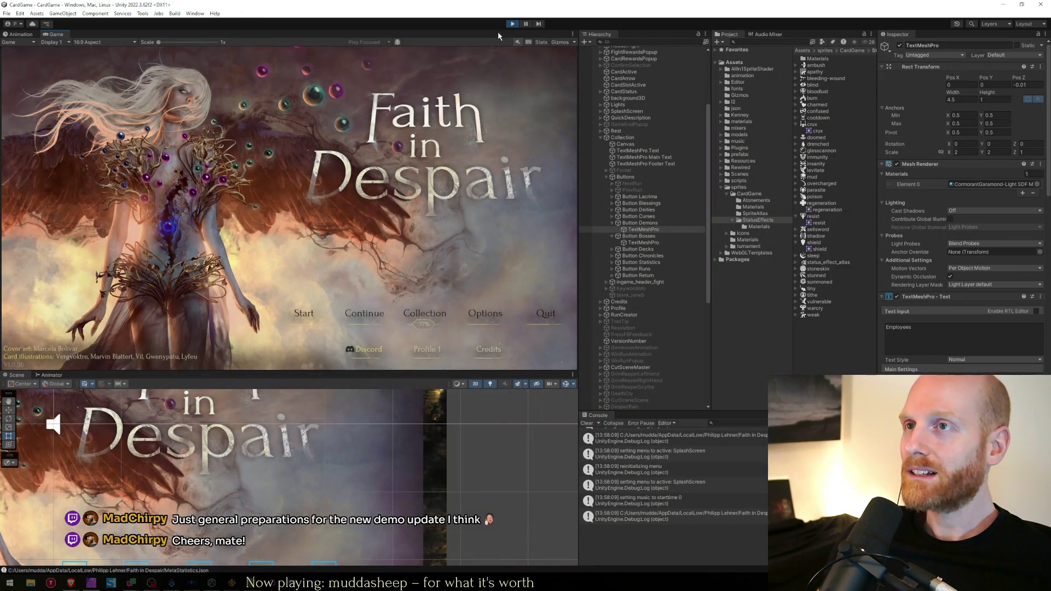
key("alt+Tab")
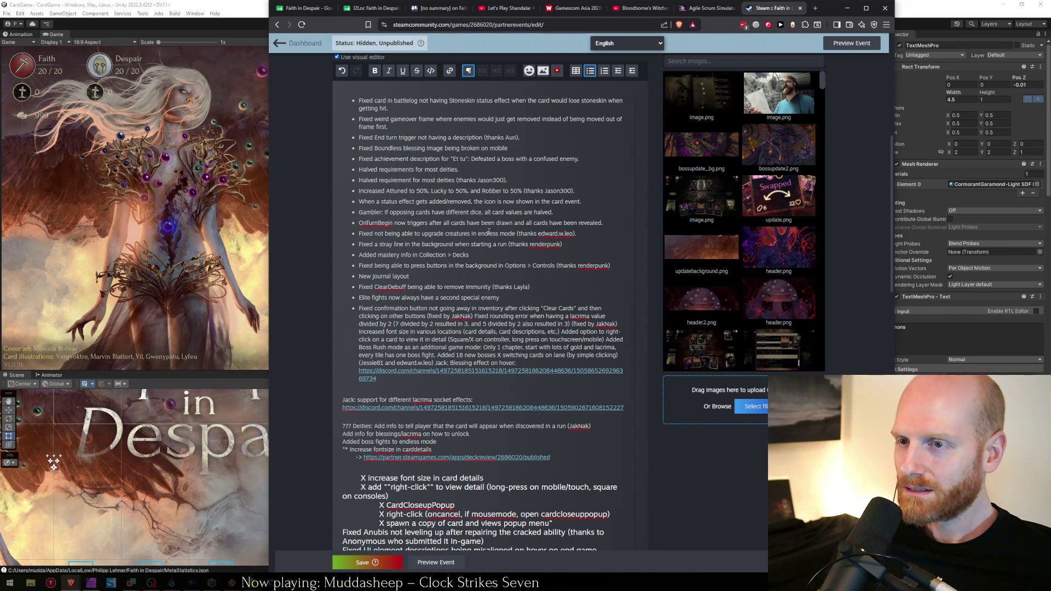
scroll(435, 376, "down", 1)
scroll(436, 376, "down", 2)
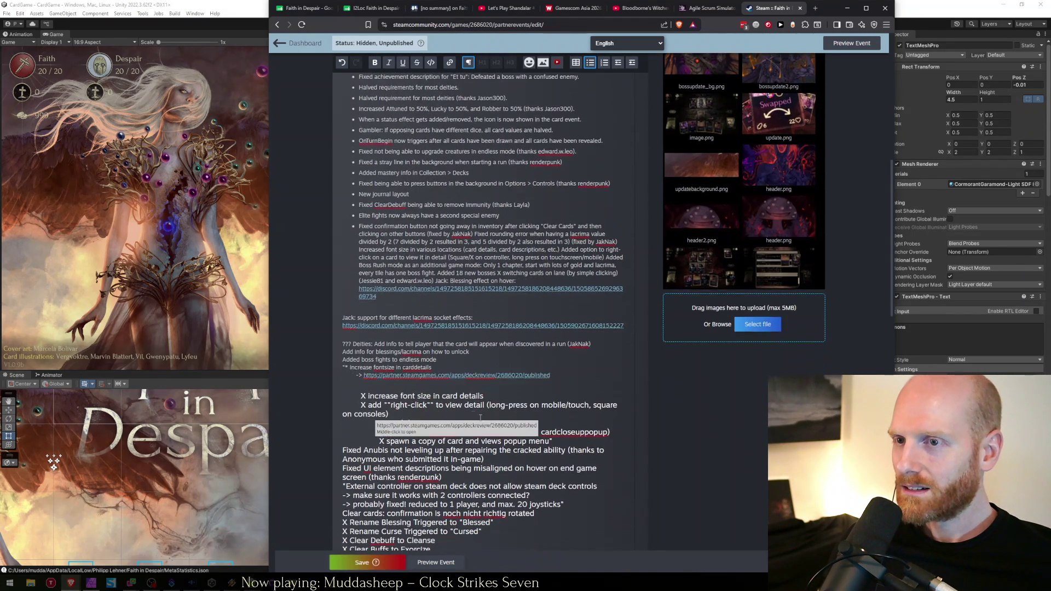
scroll(417, 377, "down", 2)
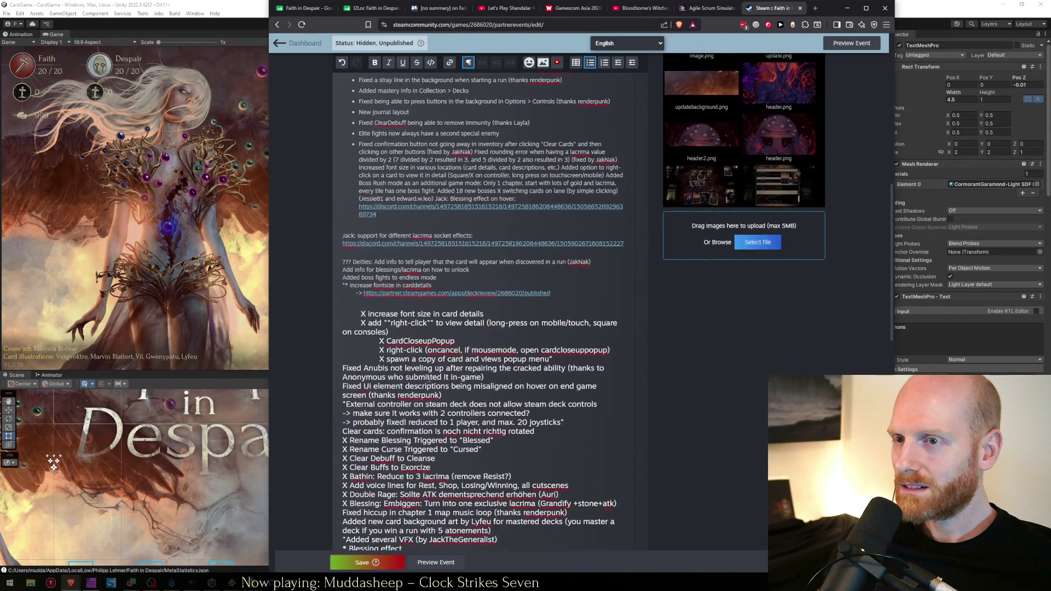
scroll(393, 437, "down", 2)
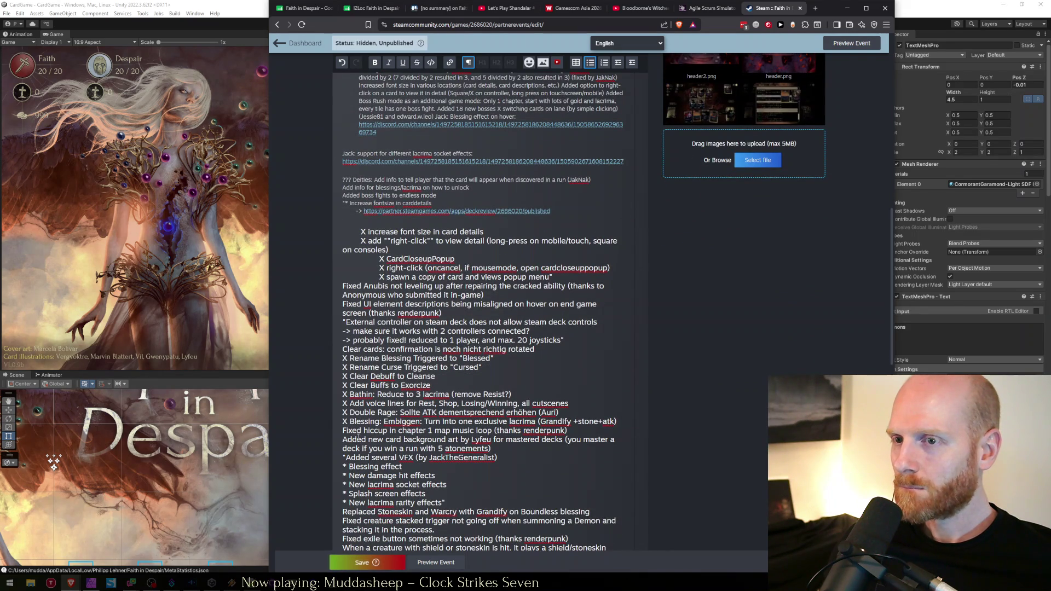
scroll(358, 438, "down", 1)
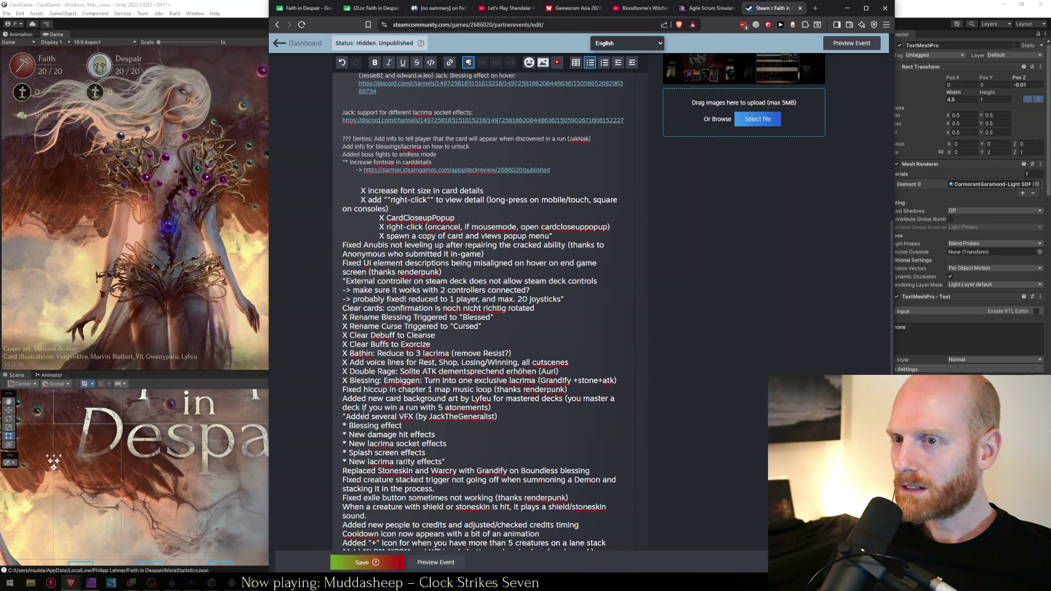
scroll(405, 413, "down", 2)
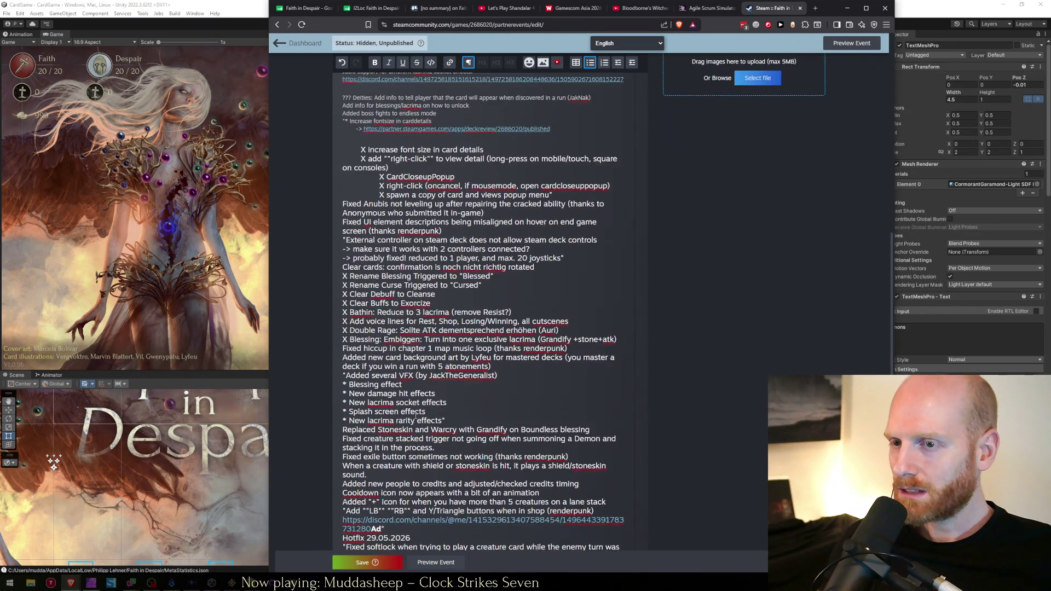
scroll(405, 427, "down", 3)
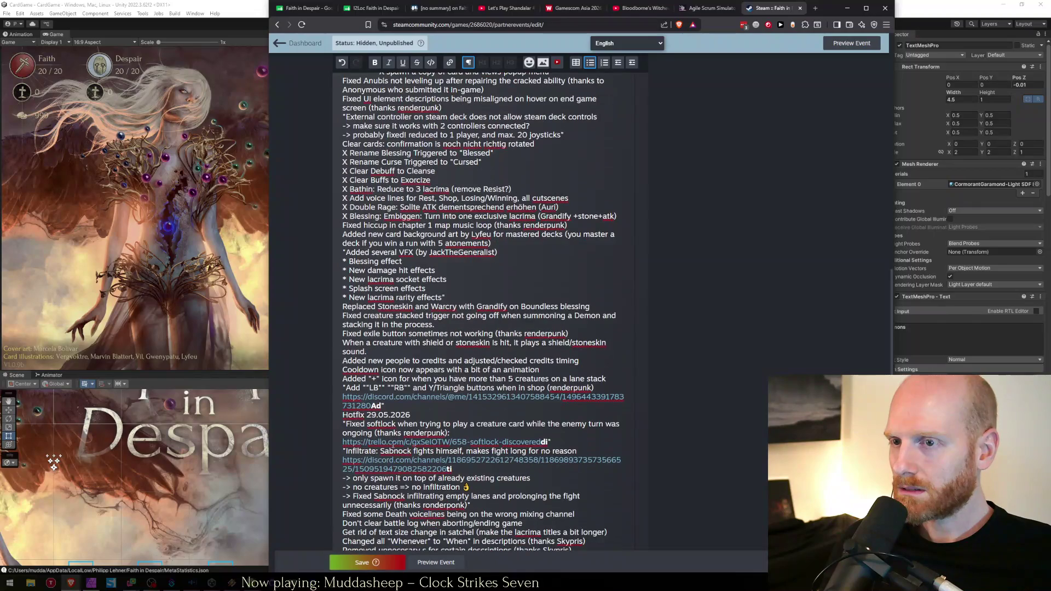
scroll(392, 445, "down", 3)
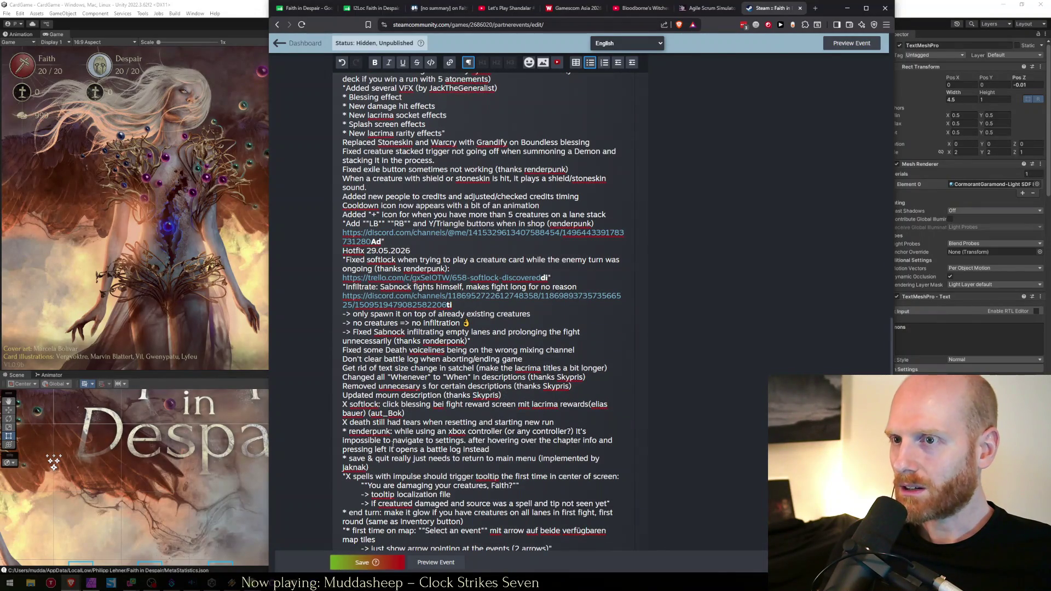
scroll(393, 444, "up", 15)
scroll(429, 433, "down", 5)
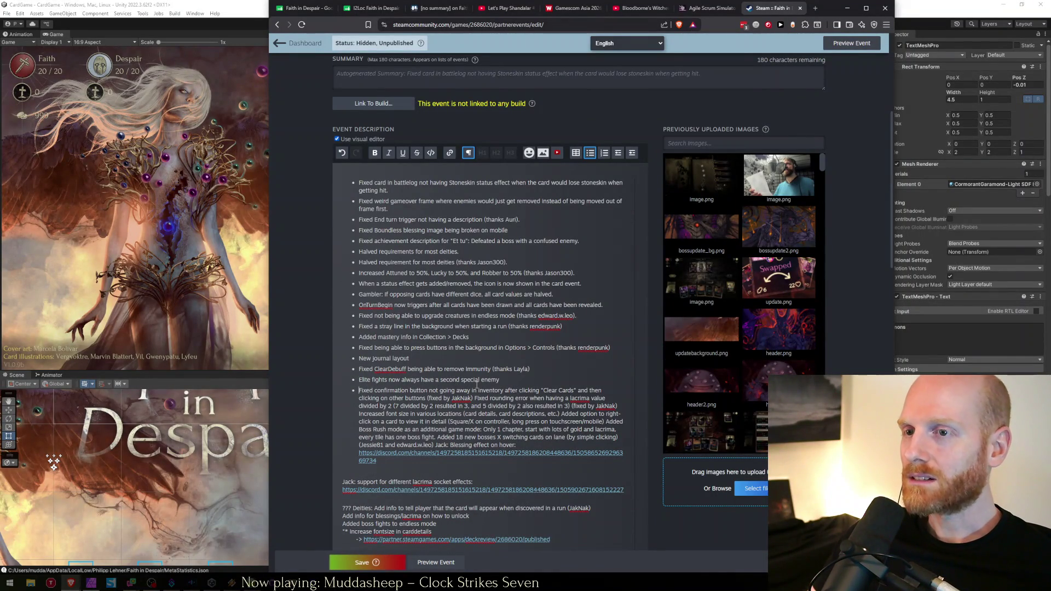
Start new bullets at 'Fixed rounding error', 'Increased font size' and 'Added option to right-click'.
key("Return")
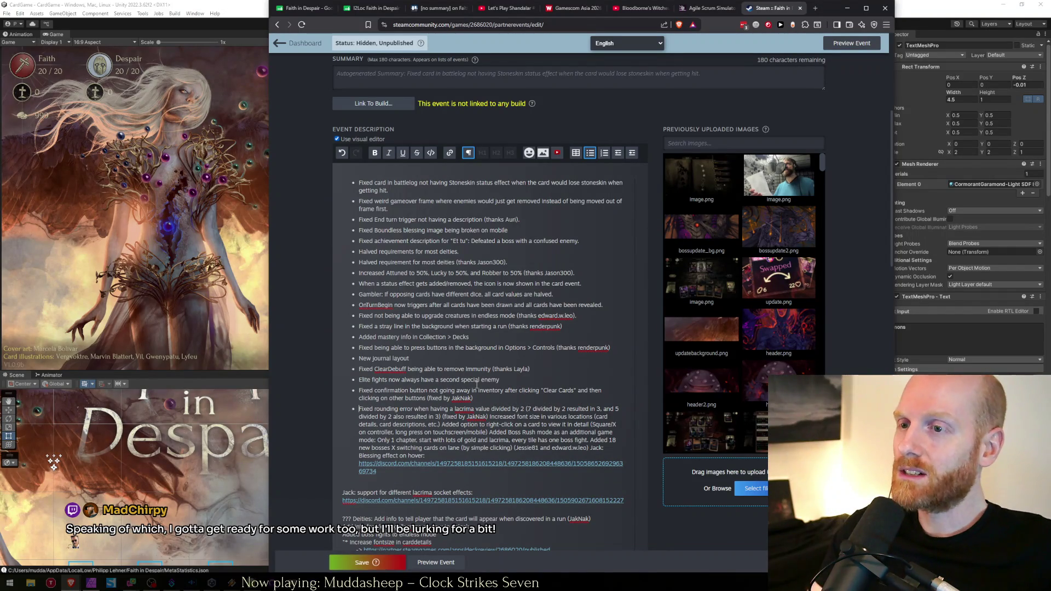
key("Left")
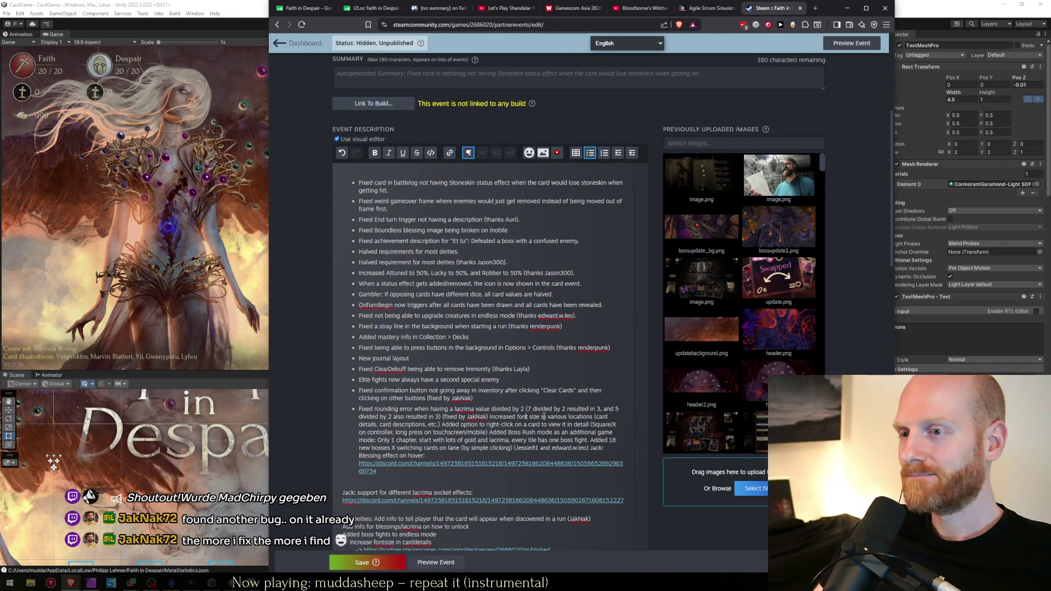
key("ctrl+Left")
key("Return")
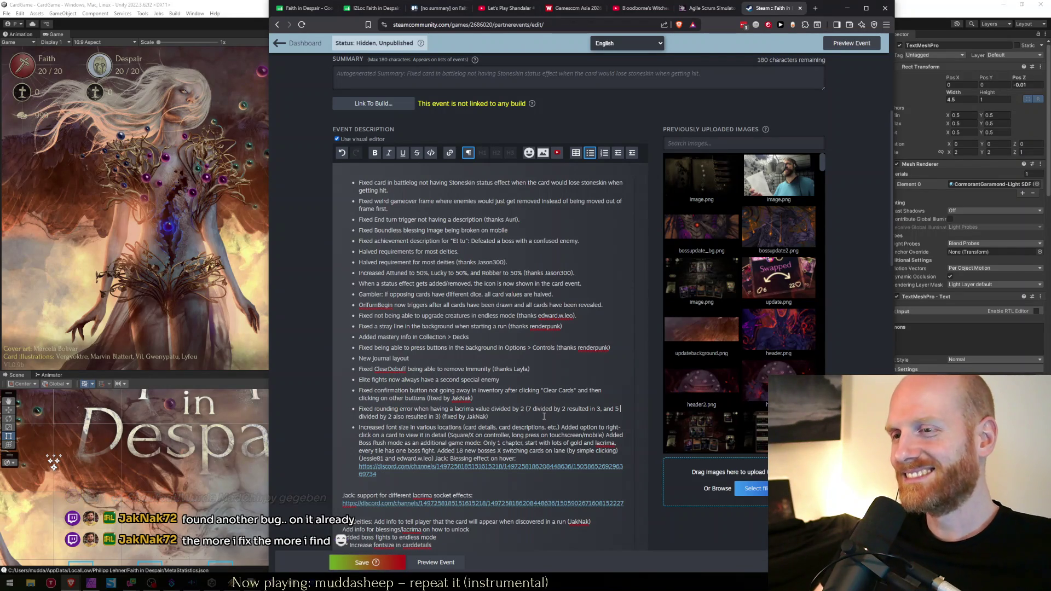
key("Up")
key("ctrl+Right")
key("ctrl+Right")
key("ctrl+Right")
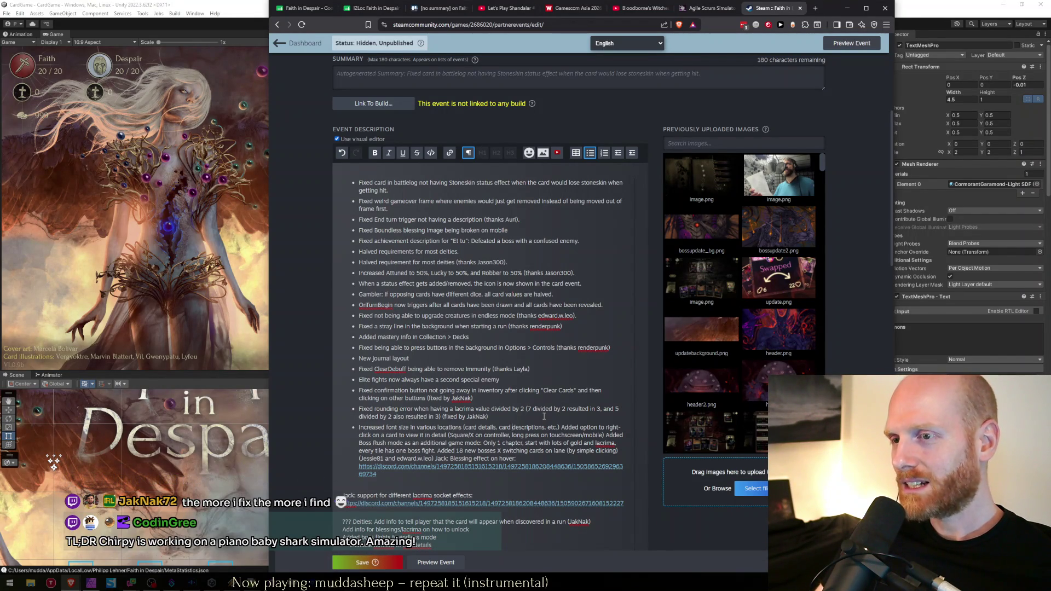
key("Return")
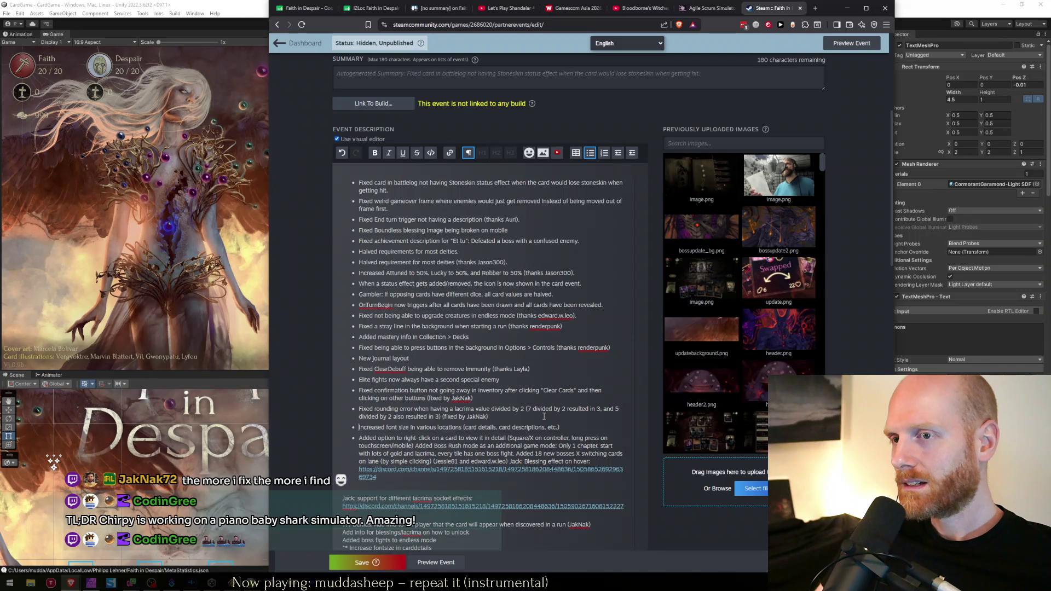
key("Right")
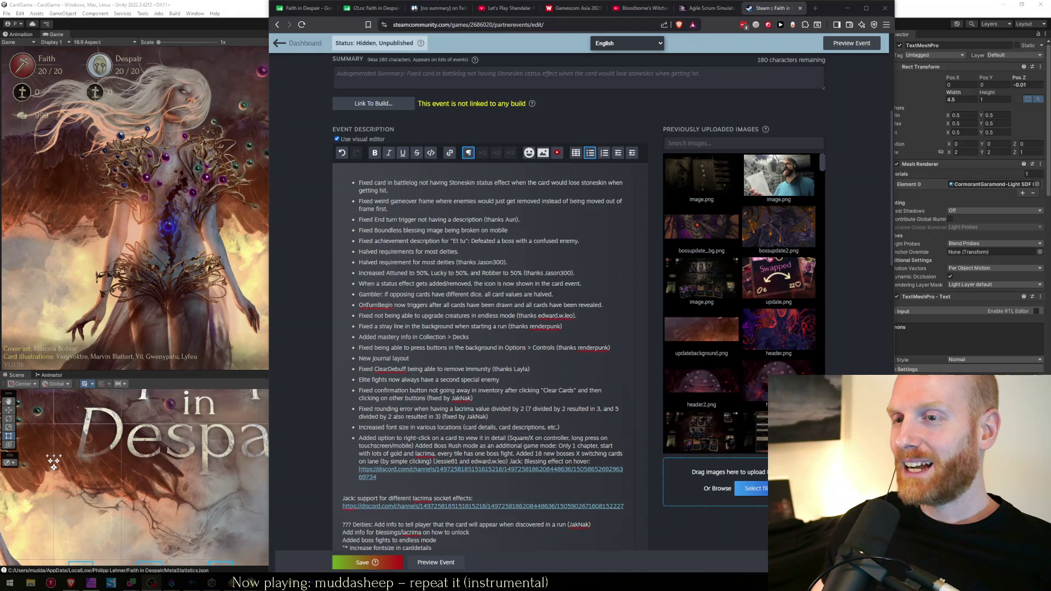
Split off the 'Added Boss Rush mode' bullet and add a new top bullet reading 'Steam Deck Verified'.
left_click(568, 429)
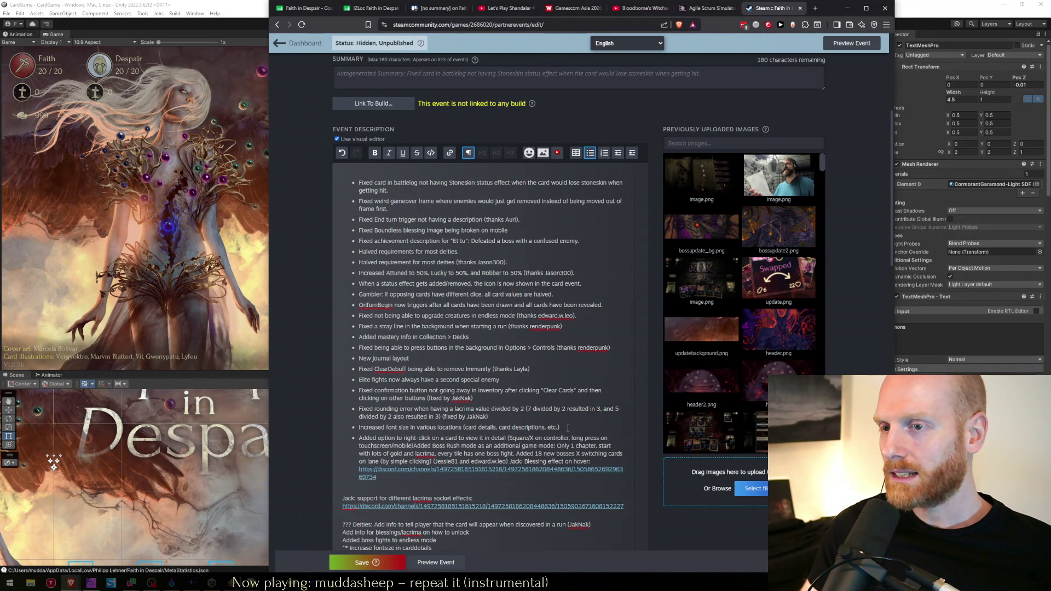
key("Return")
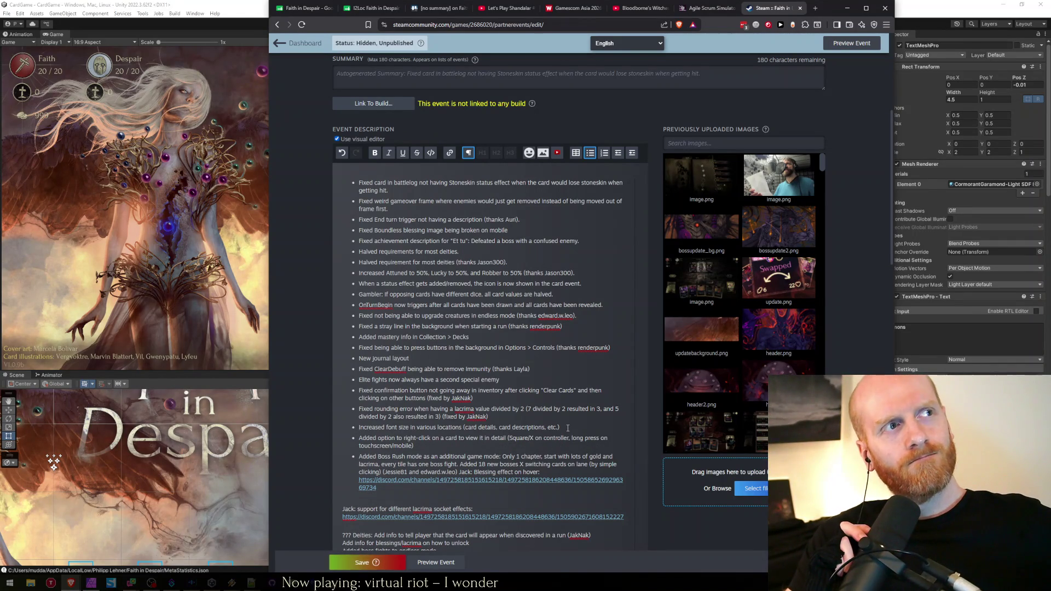
key("ctrl+Home")
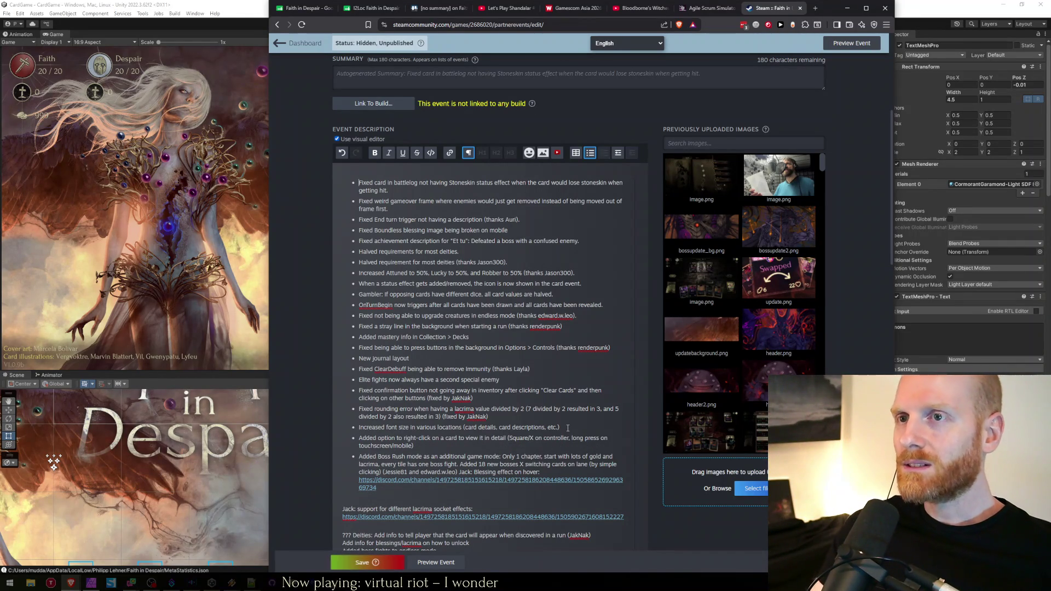
key("Return")
key("Up")
type("Steam De")
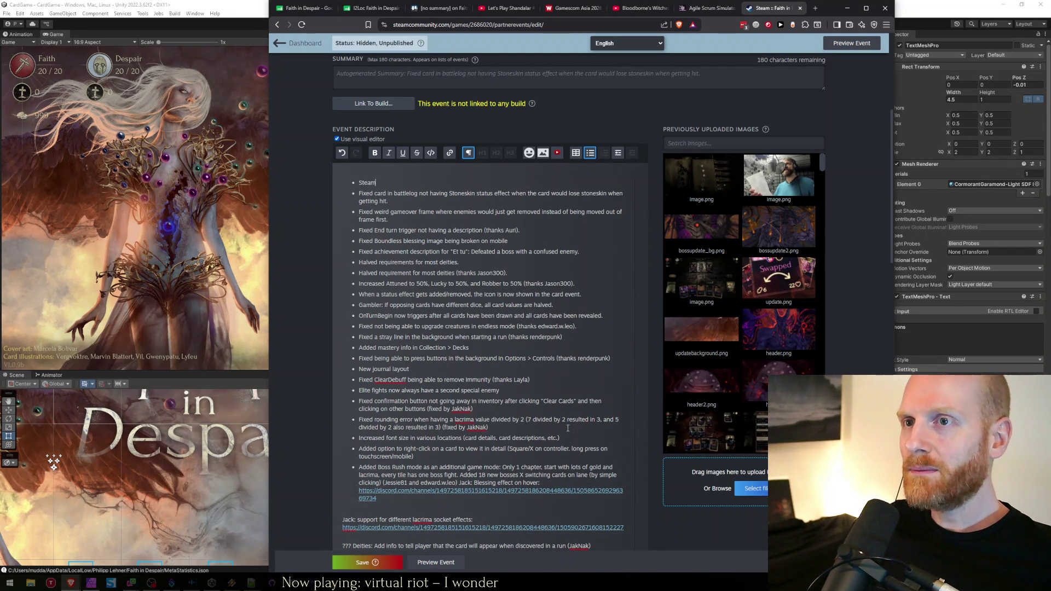
type("ck Verified!")
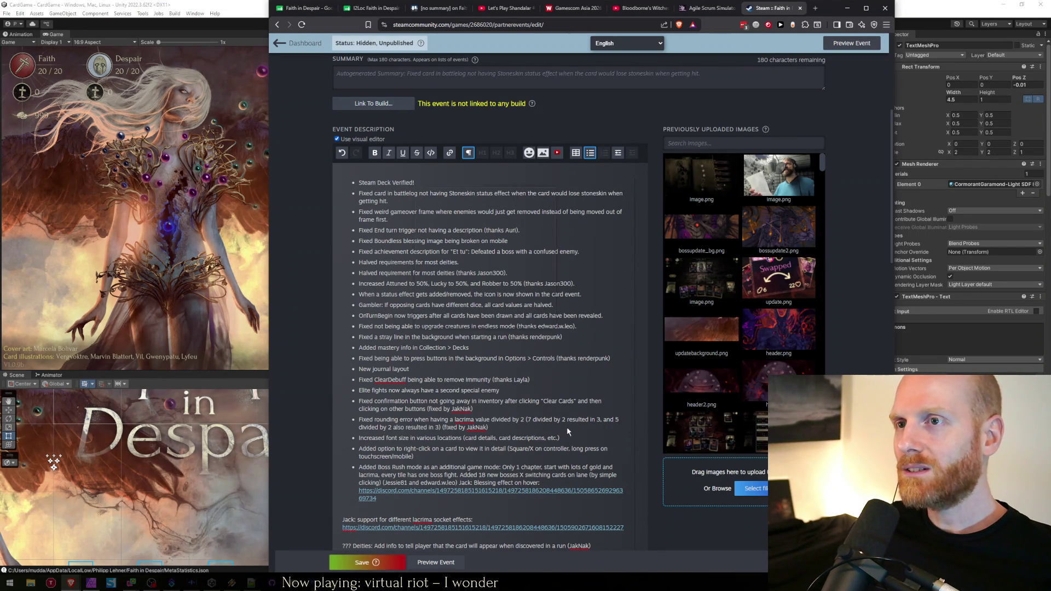
Search the Windows emoji panel for a check mark, dismiss it without inserting one, and open a new tab.
key("super+period")
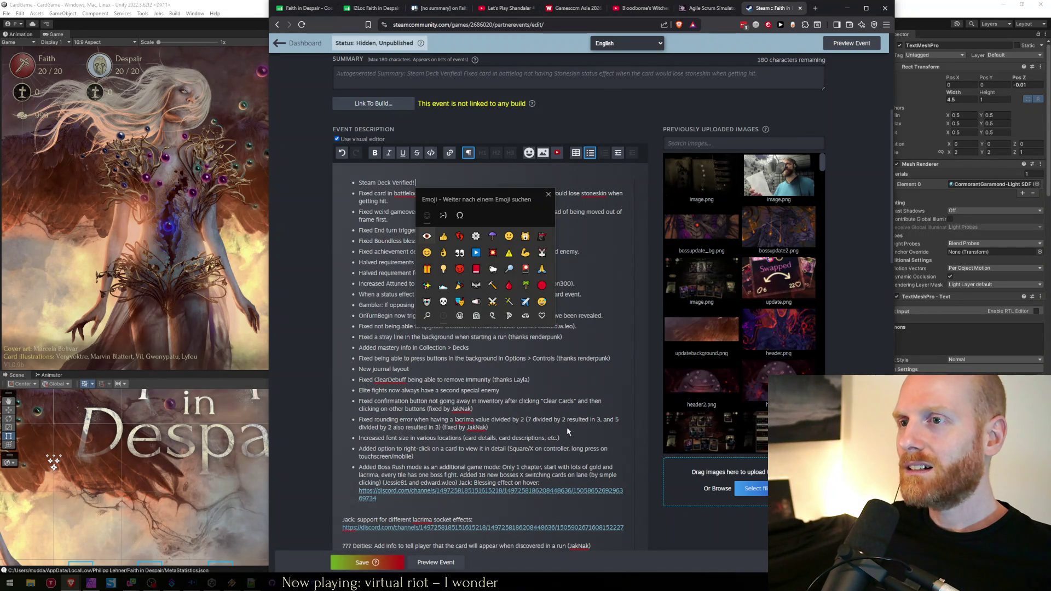
type("c")
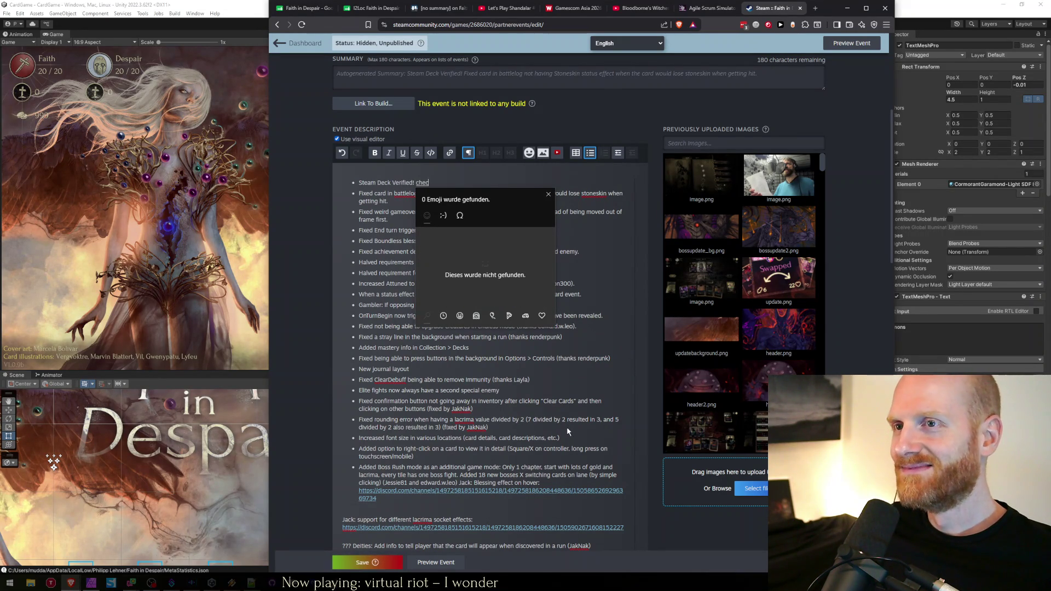
key("BackSpace")
type("ok")
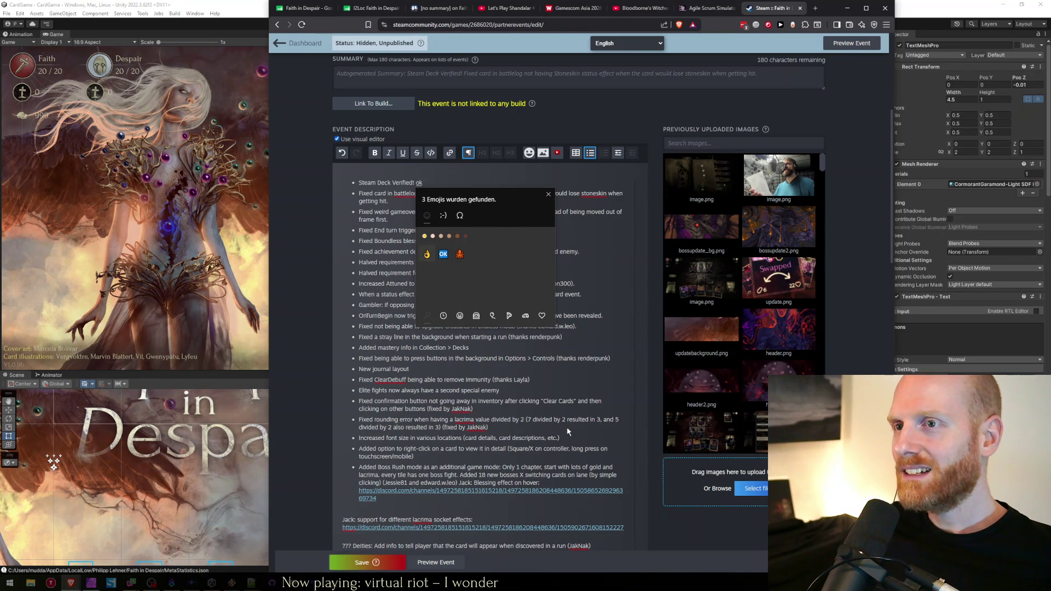
key("BackSpace")
key("BackSpace")
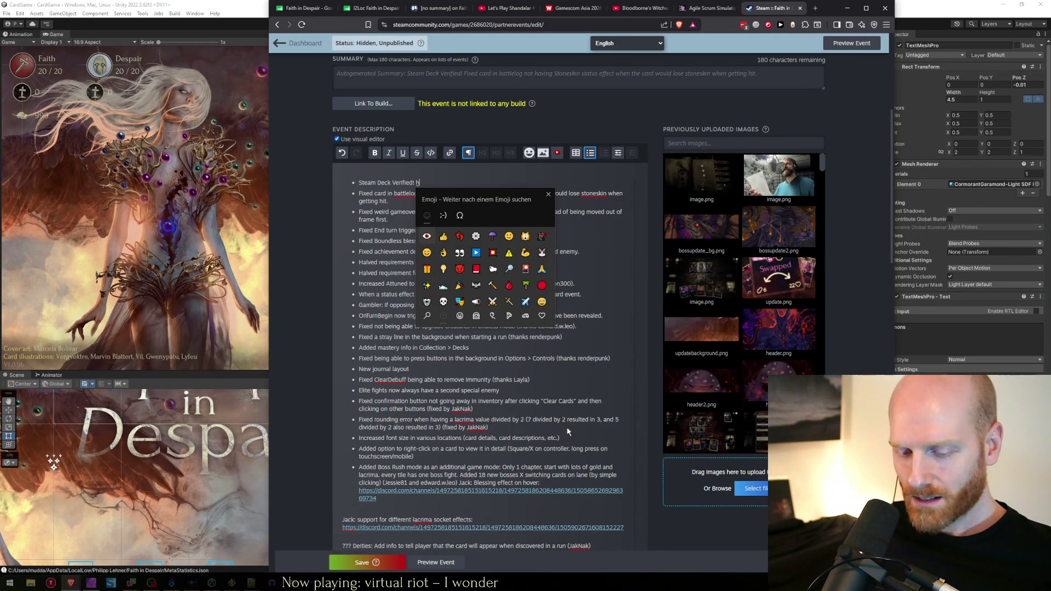
type("o")
key("BackSpace")
key("Escape")
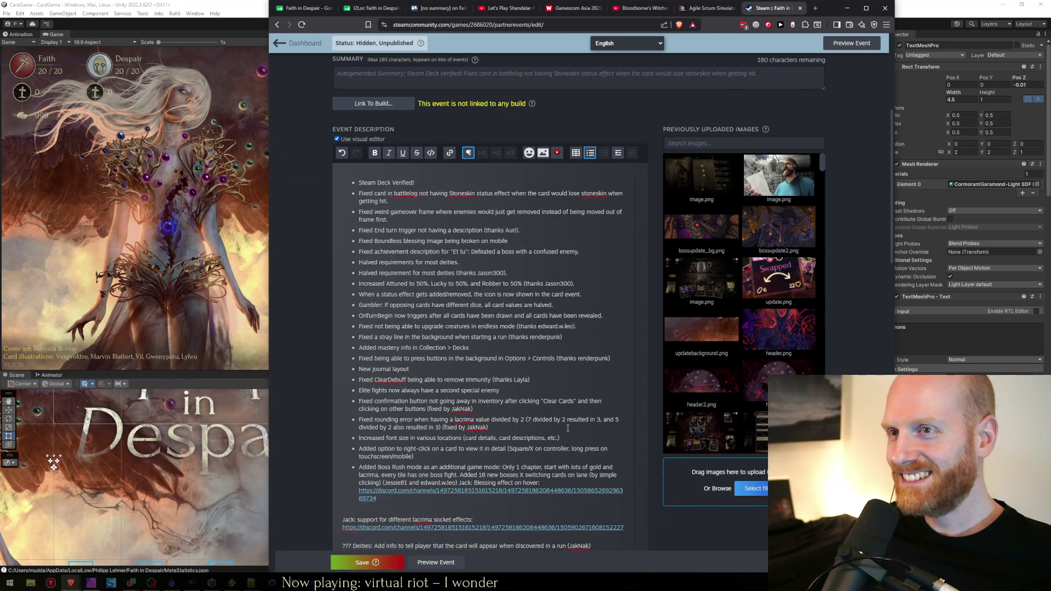
key("ctrl+t")
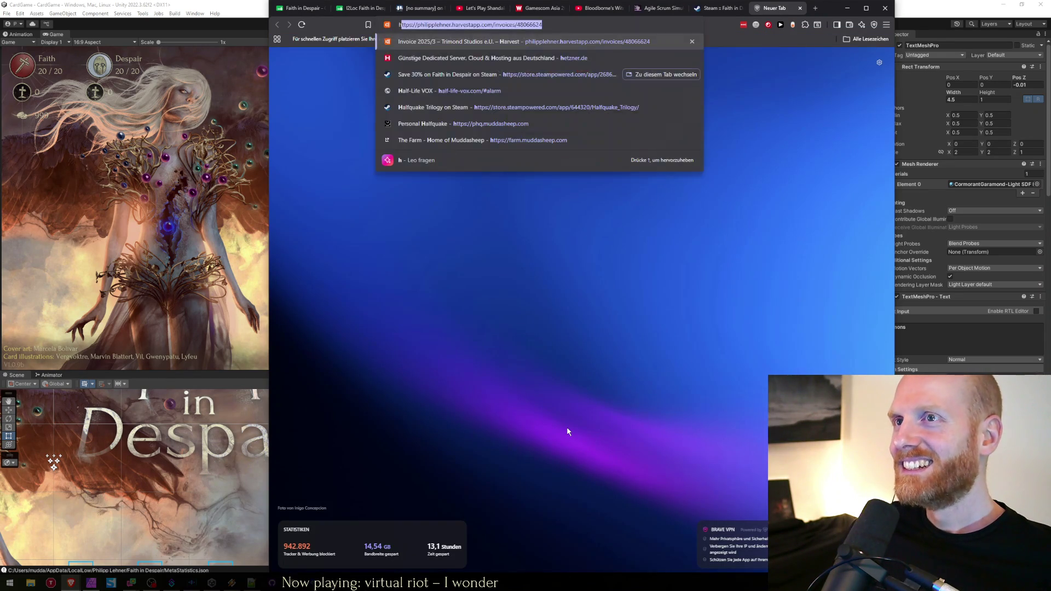
Search 'checkmark emoji', copy the check mark emoji from Emojipedia, and close that tab.
type("checkmark")
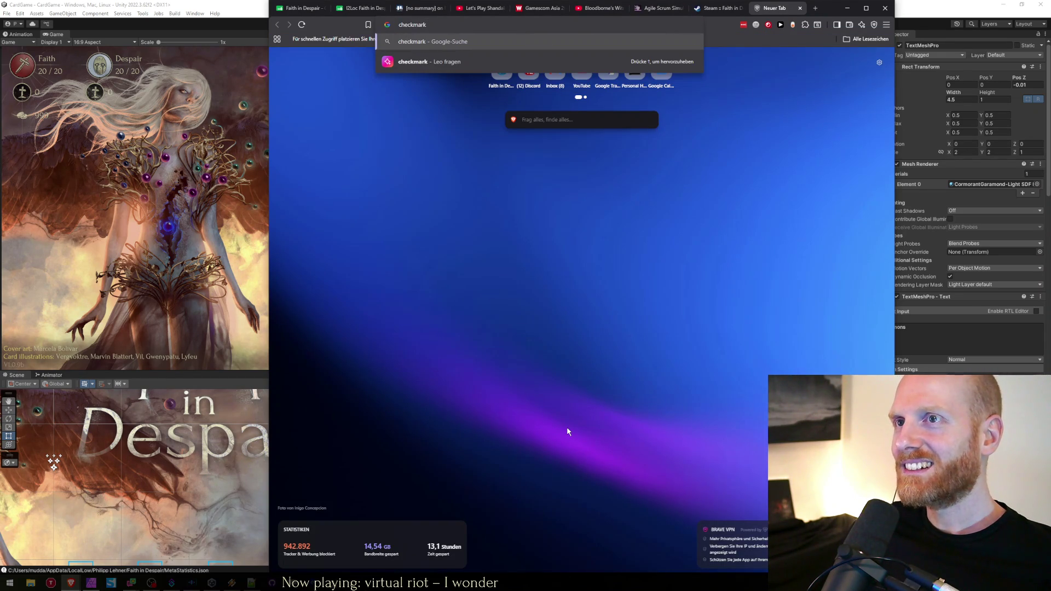
type(" emoji")
key("Return")
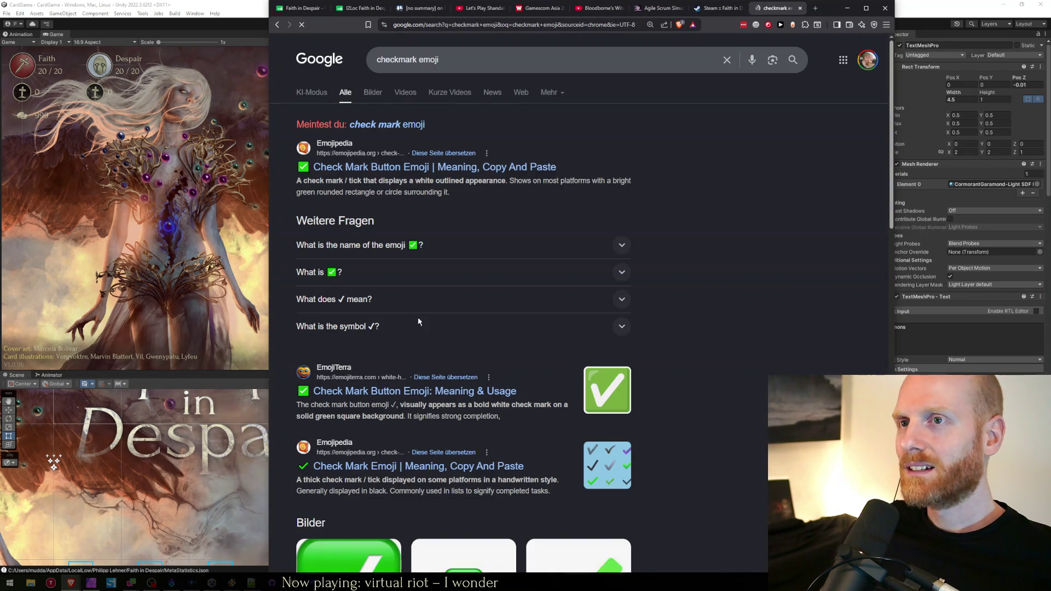
left_click(362, 170)
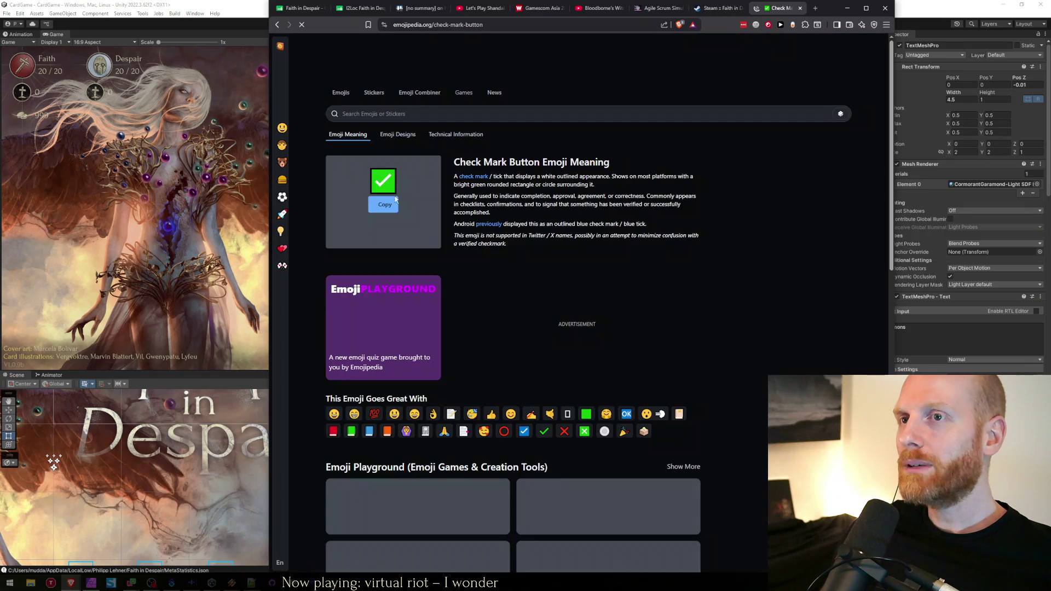
left_click(385, 205)
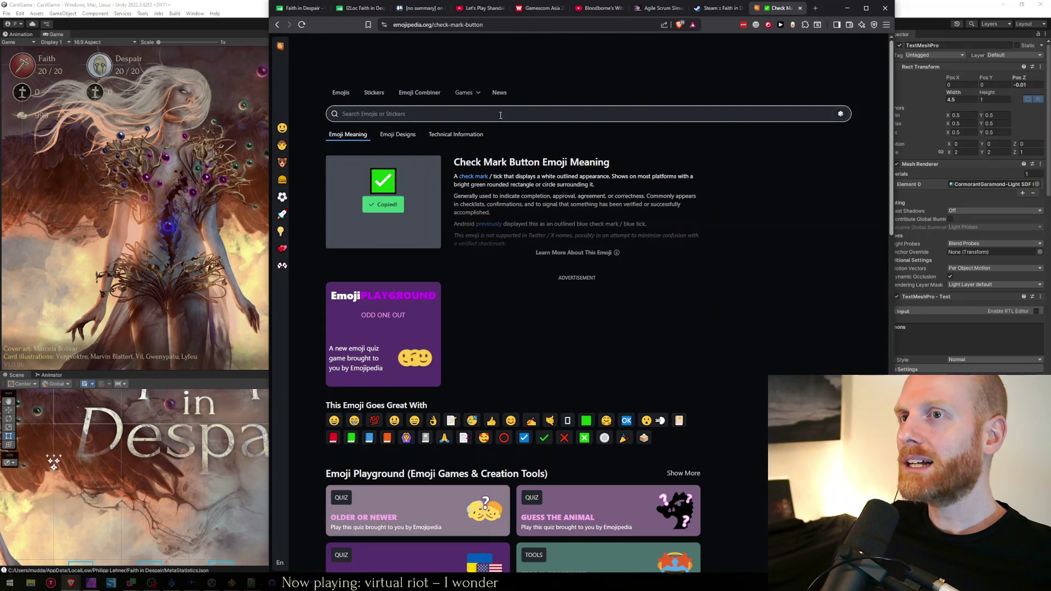
key("ctrl+w")
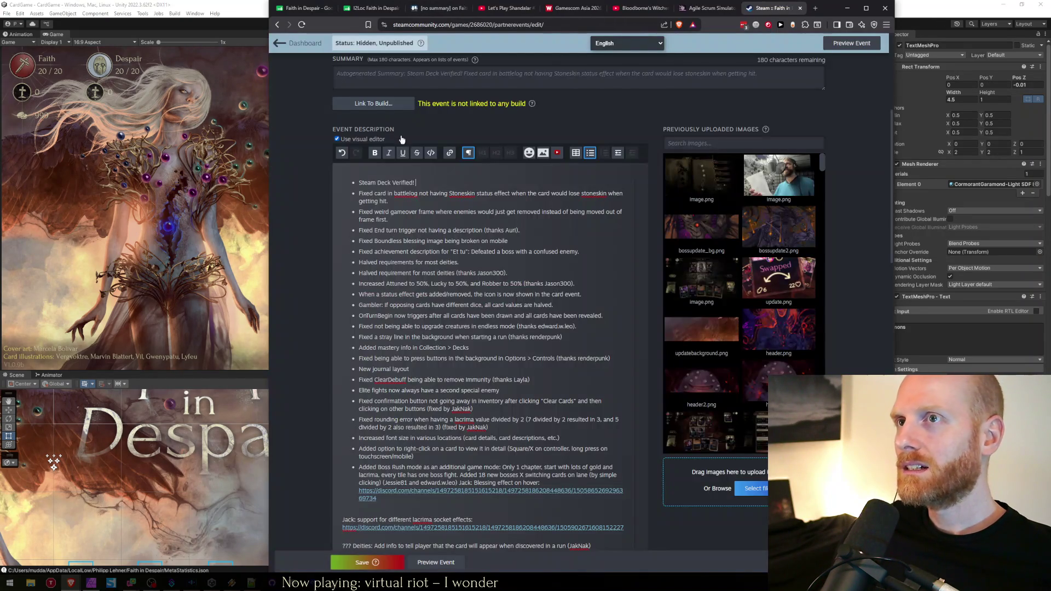
Paste the green check mark emoji after 'Steam Deck Verified!' in the top bullet.
key("ctrl+v")
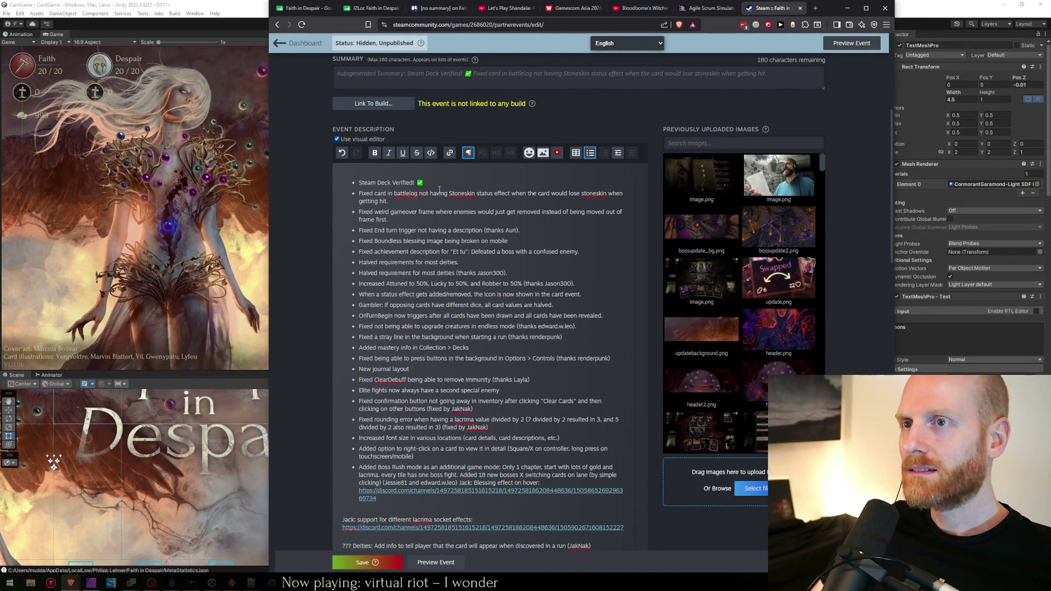
key("Down")
key("Down")
key("Down")
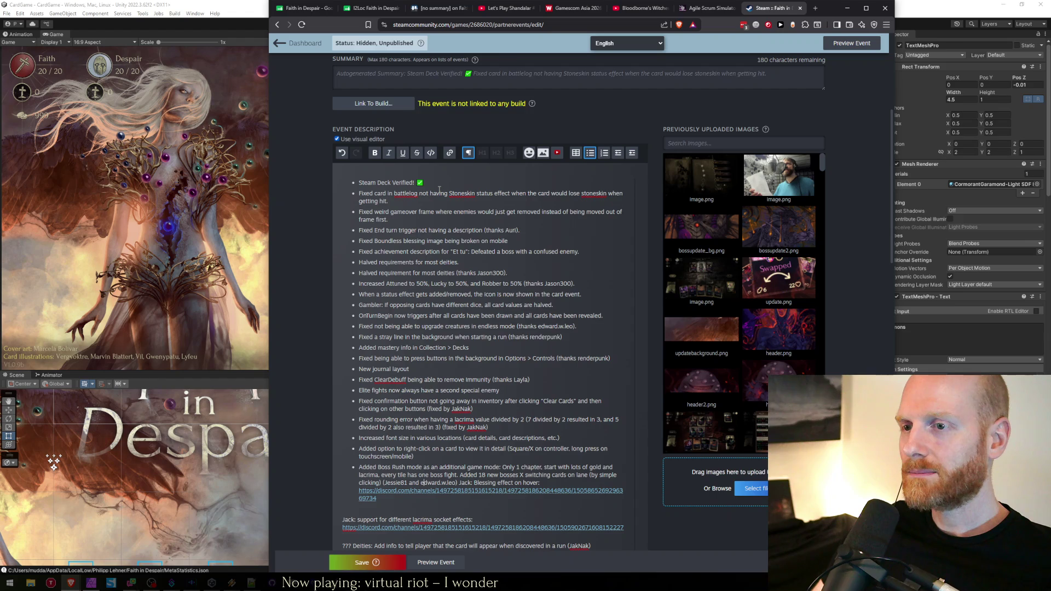
scroll(460, 184, "down", 7)
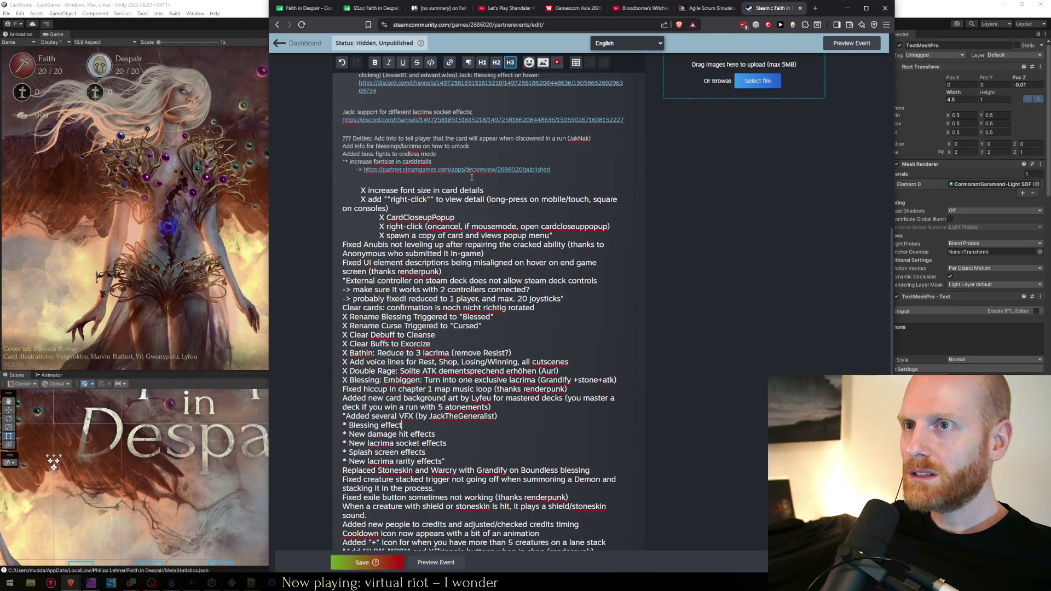
scroll(480, 179, "up", 7)
left_click(414, 419)
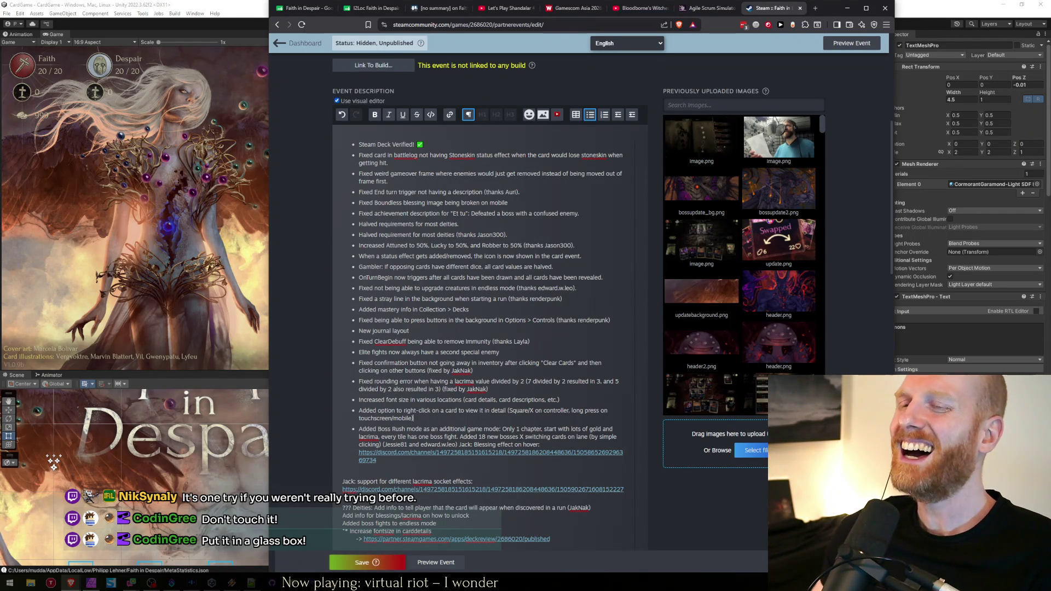
scroll(395, 493, "down", 2)
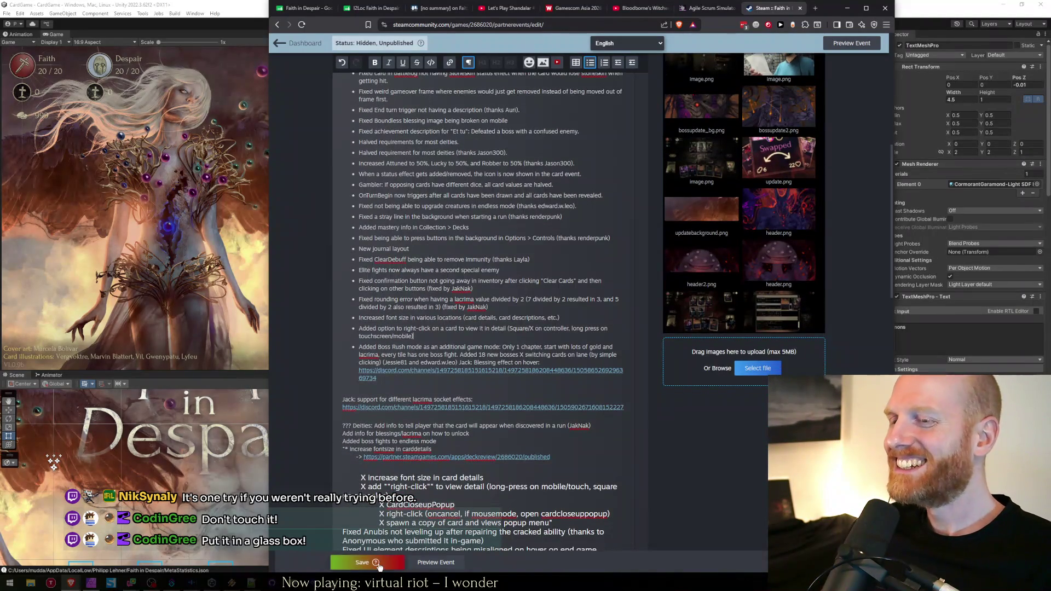
Save the event description changes and confirm the success dialog.
left_click(377, 564)
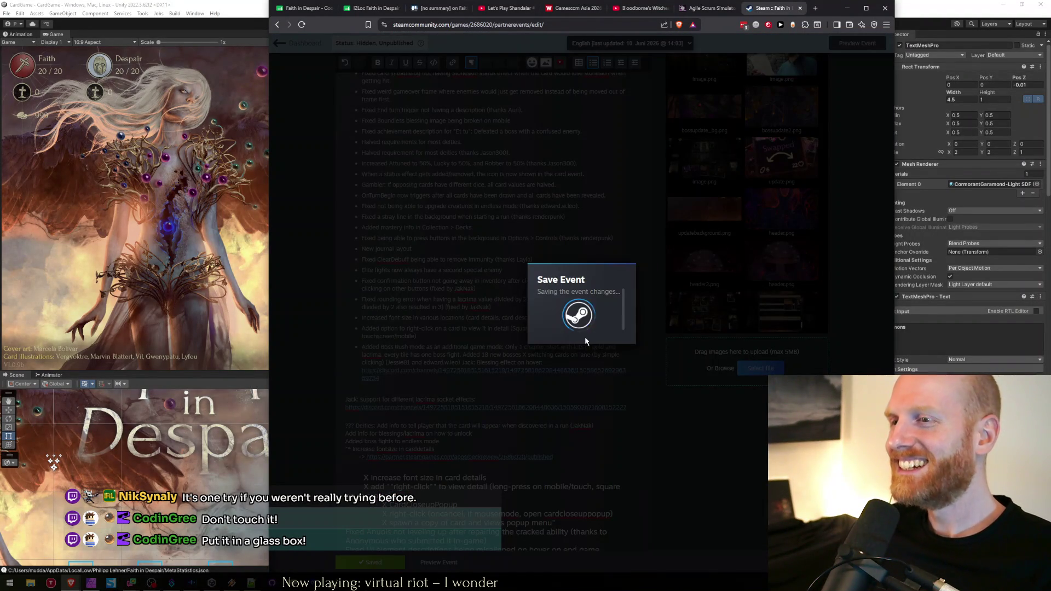
left_click(606, 328)
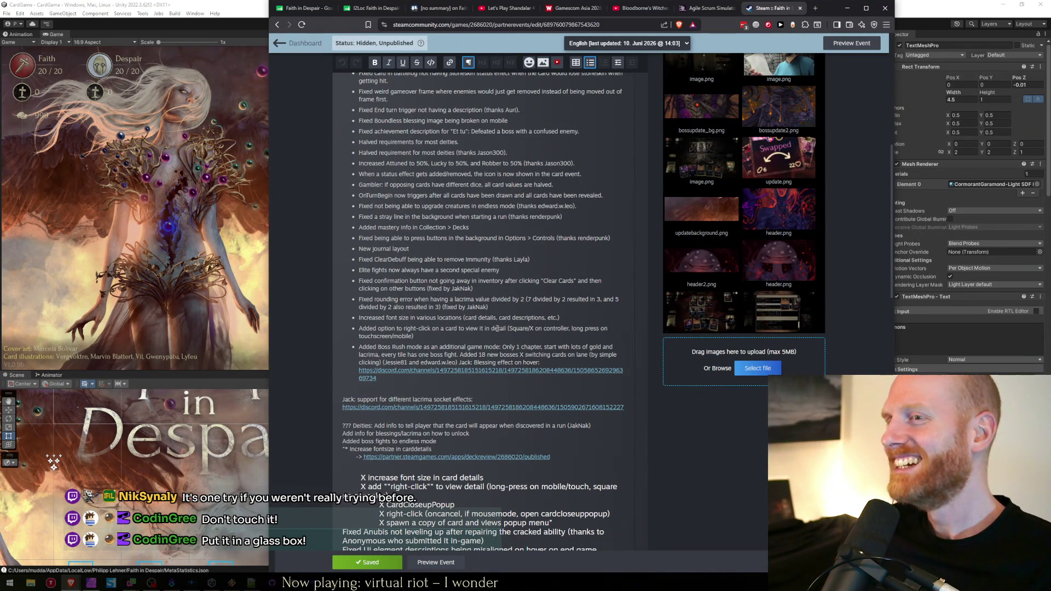
left_click(489, 334)
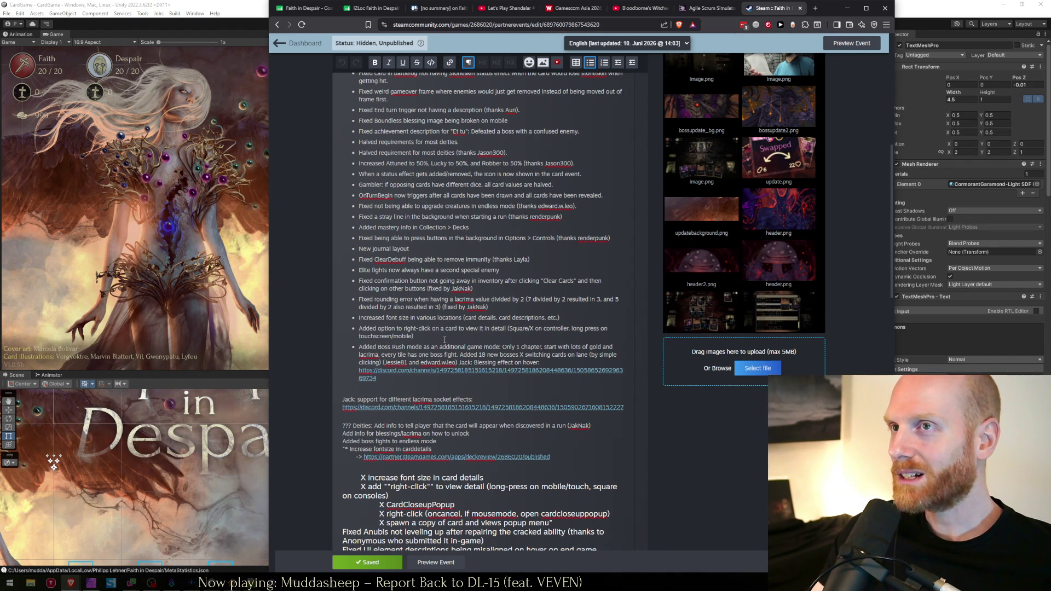
End the right-click and journal bullets with full stops and reword the journal line to 'Added new journal layout.'.
type(".")
key("Up")
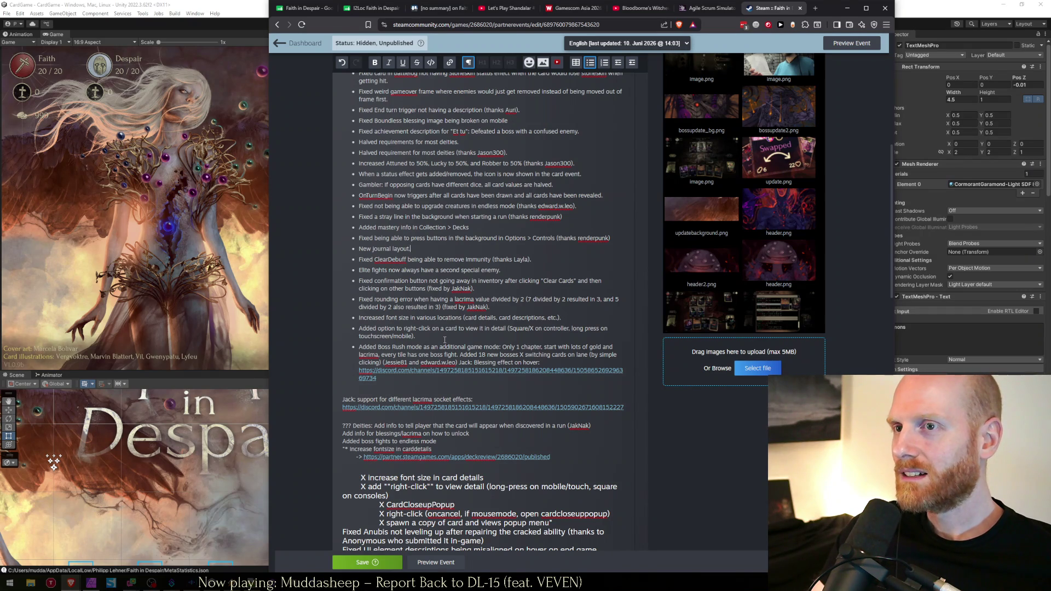
type(".")
key("Home")
type("Added")
key("Delete")
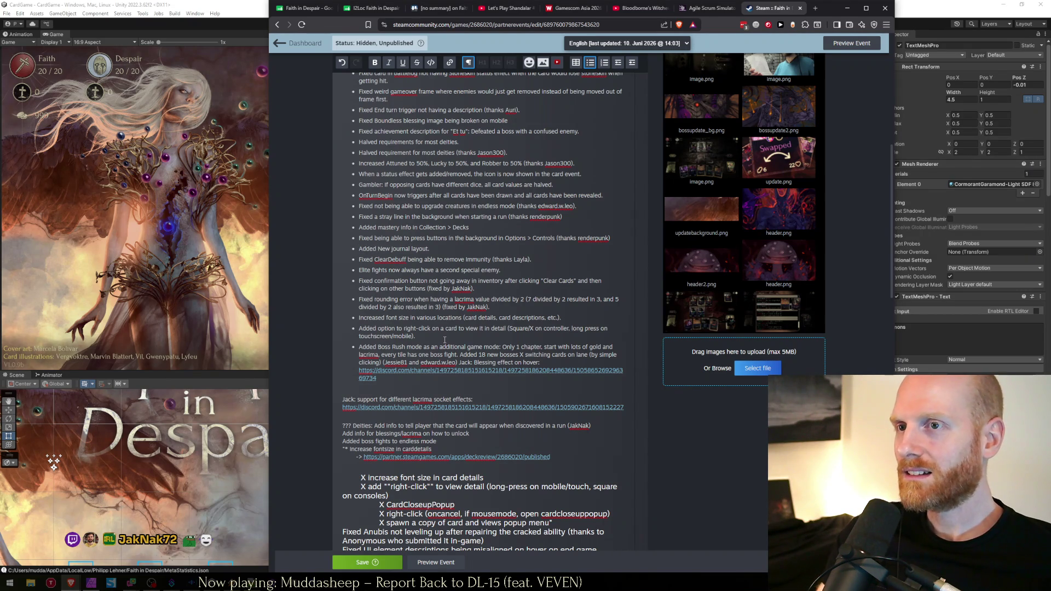
type("n")
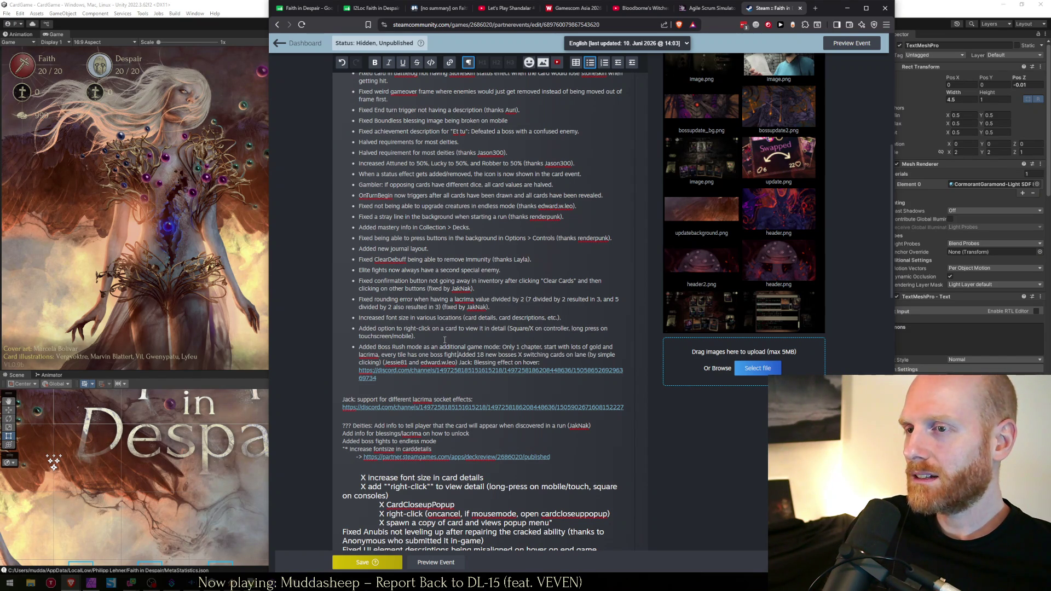
Split off the 18 new bosses bullet and rewrite the lane note as 'You can now switch through a stack of creature cards', crediting its contributor.
key("Return")
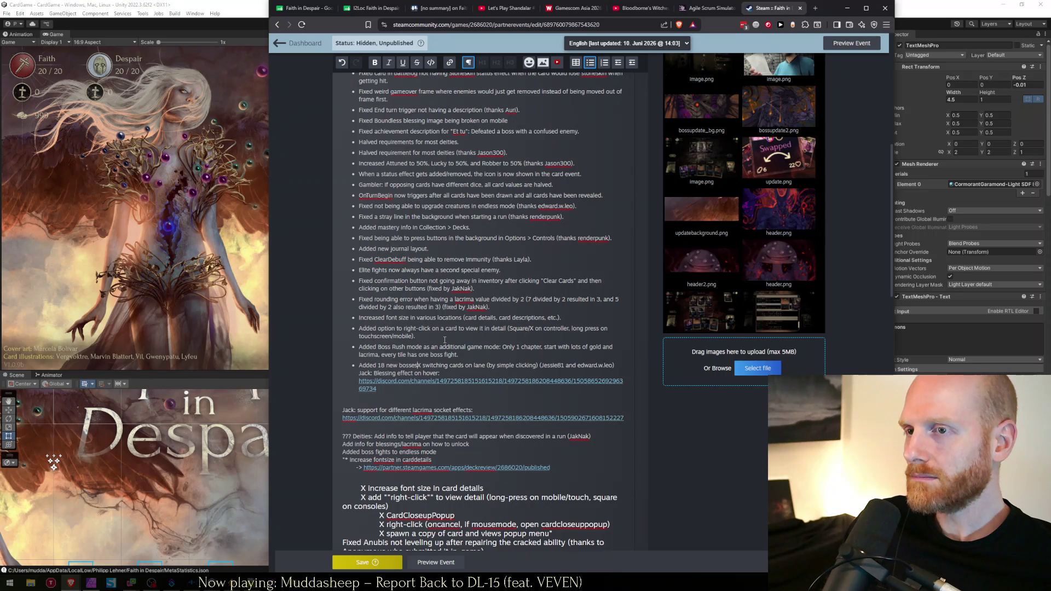
key("Return")
key("shift+Right")
key("shift+Right")
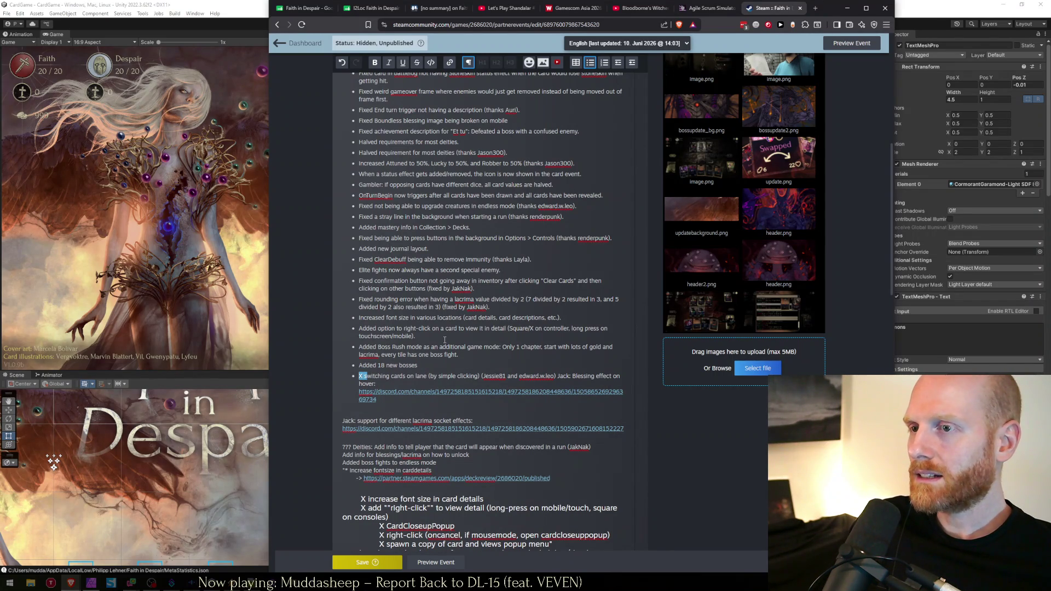
type("You can now")
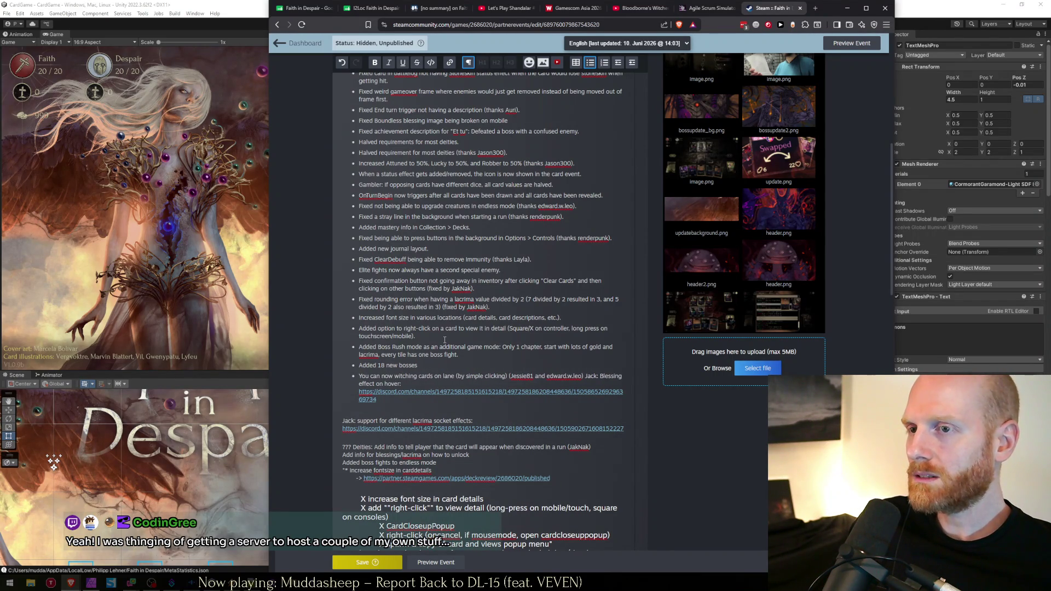
key("BackSpace")
key("BackSpace")
key("BackSpace")
type("through")
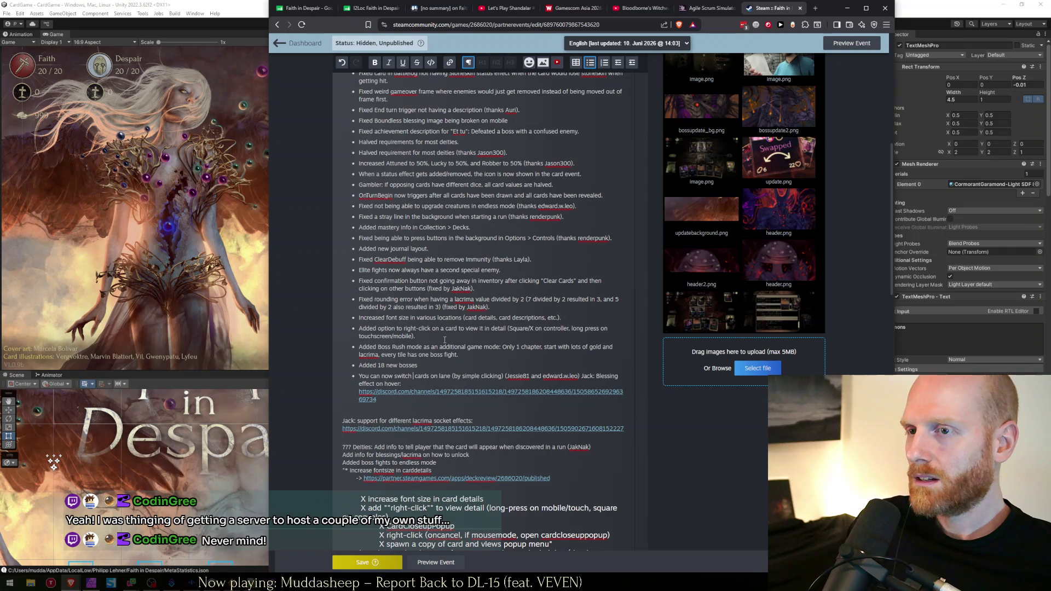
type(" a stack of ")
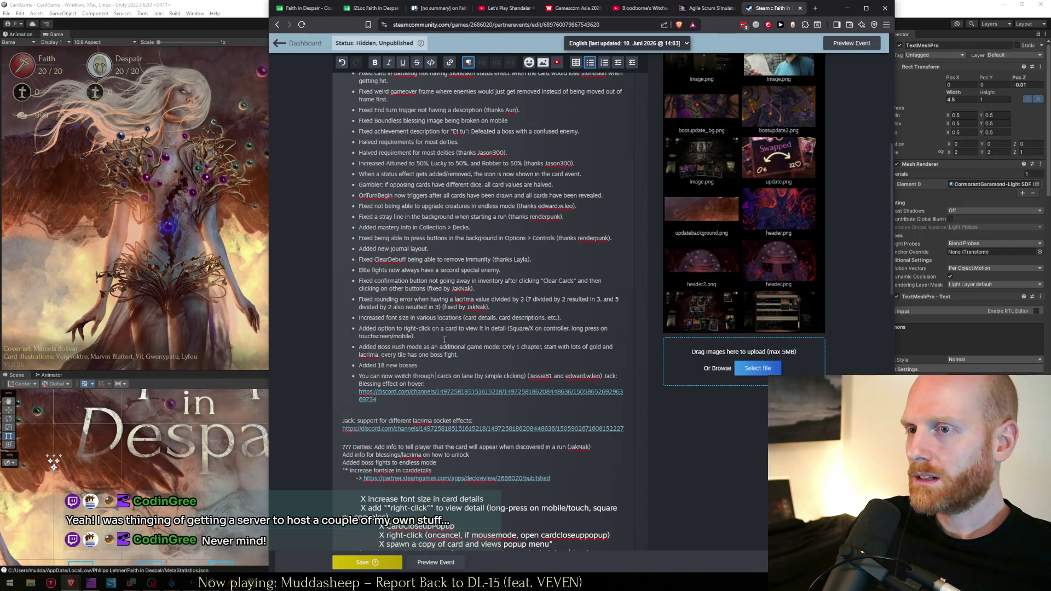
type("creature c")
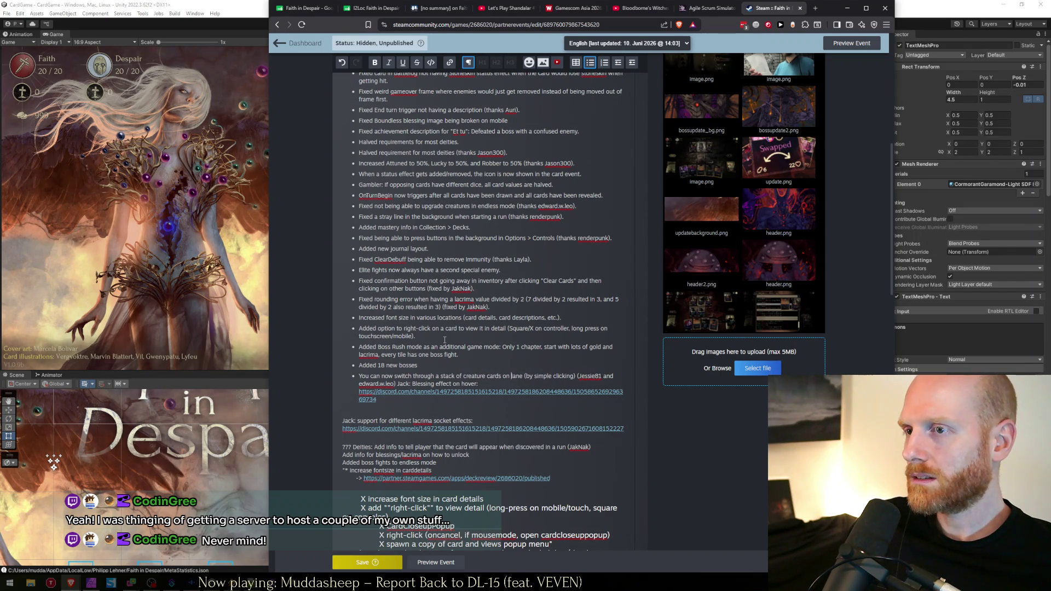
type("ards")
key("Delete")
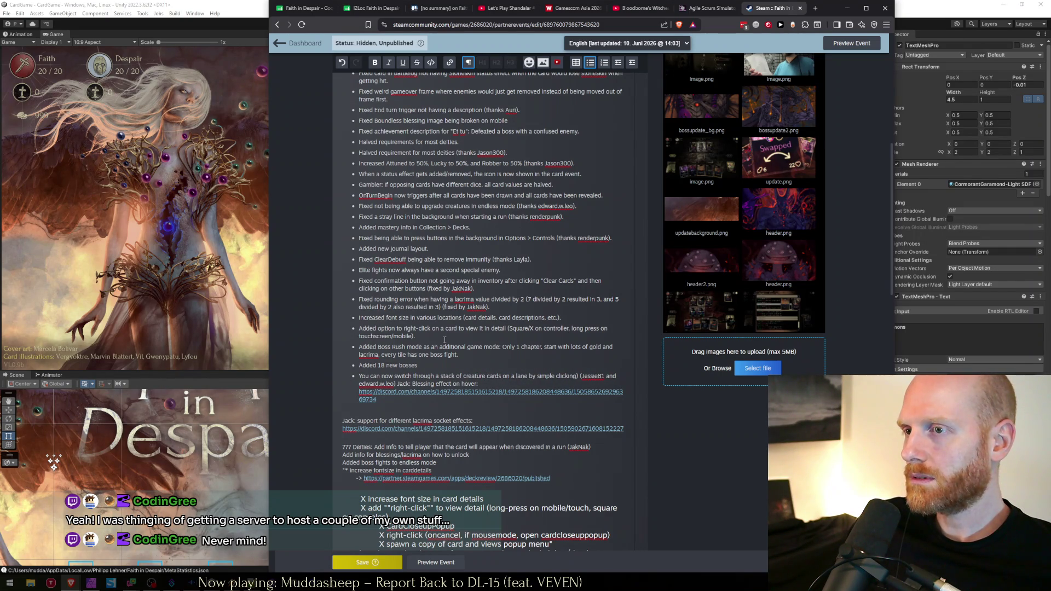
key("BackSpace")
type("(thanks ")
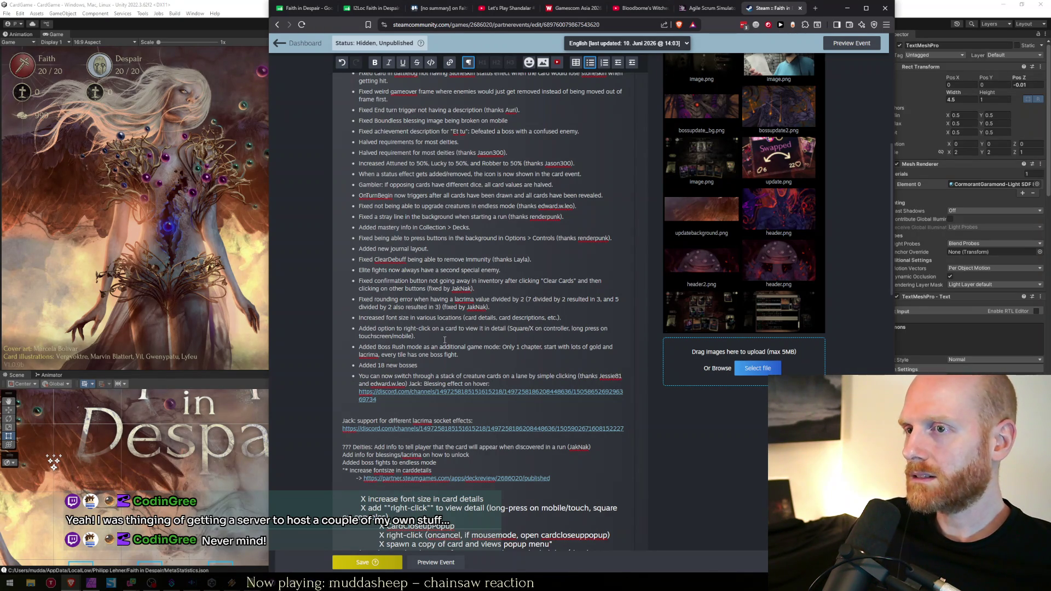
type(")")
Make 'Added new blessing VFX (implemented by …)' its own bullet and delete the leftover hover text and link.
key("Return")
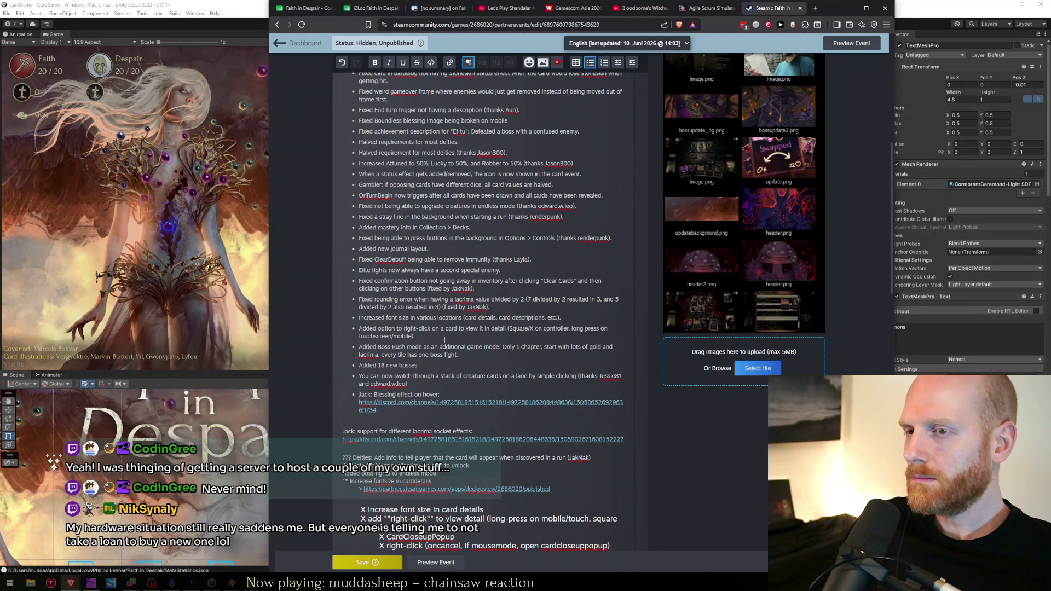
type("Added new bl")
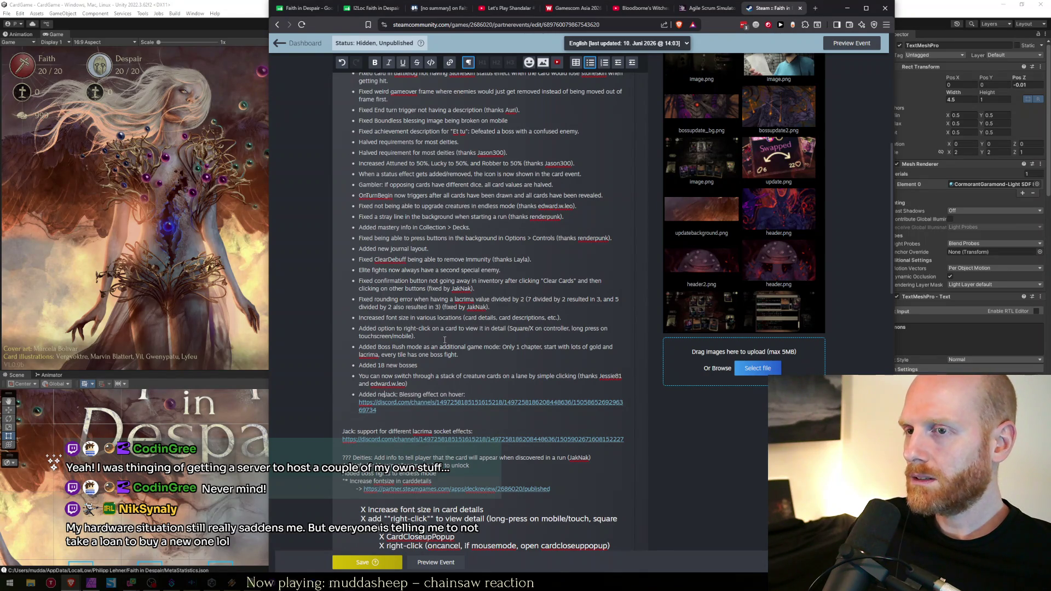
type("essing VFX ")
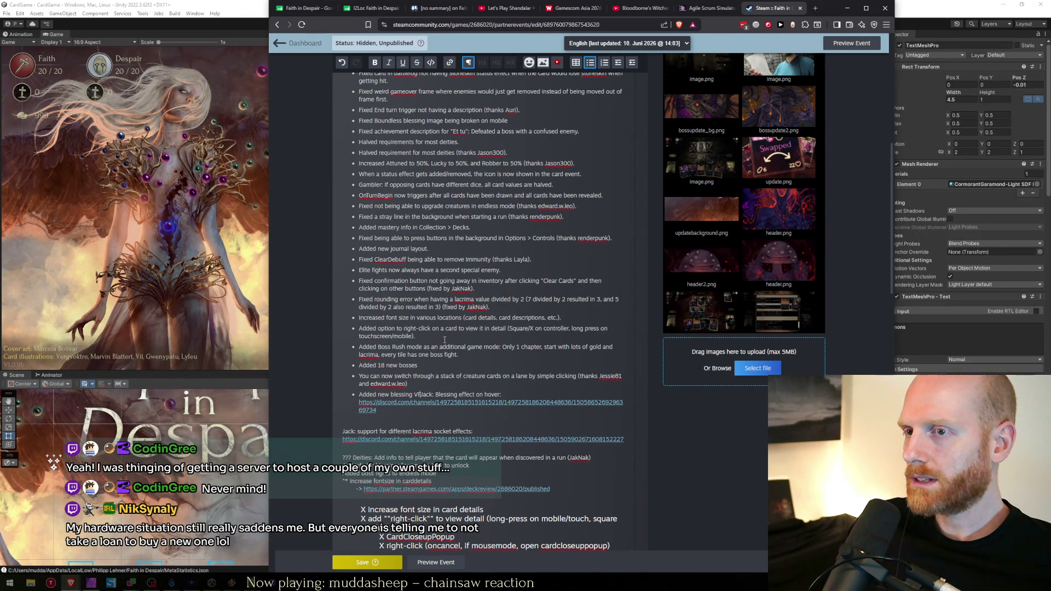
type("(thanks")
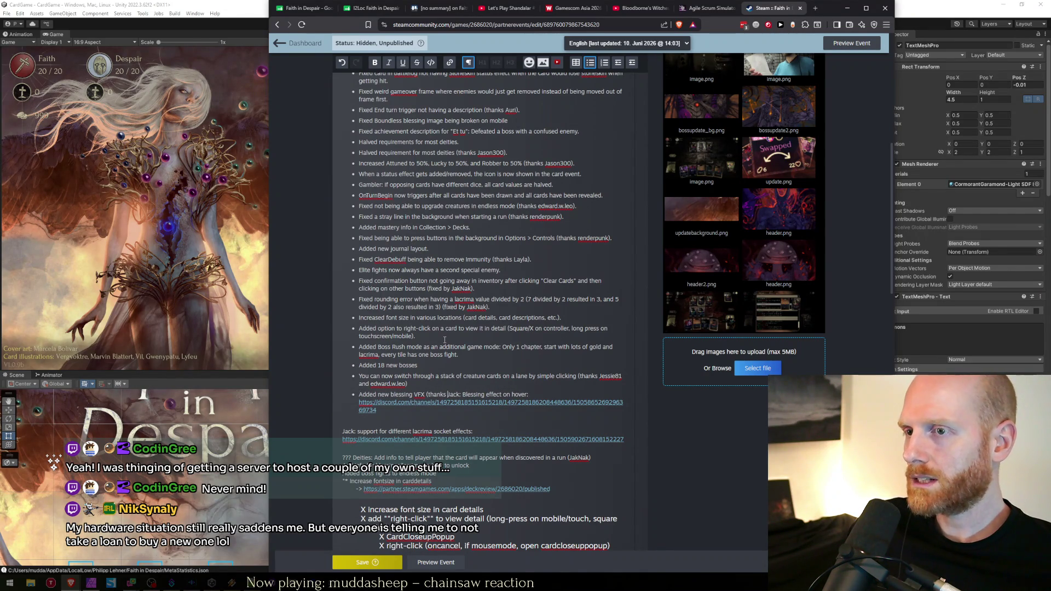
key("BackSpace")
key("BackSpace")
key("BackSpace")
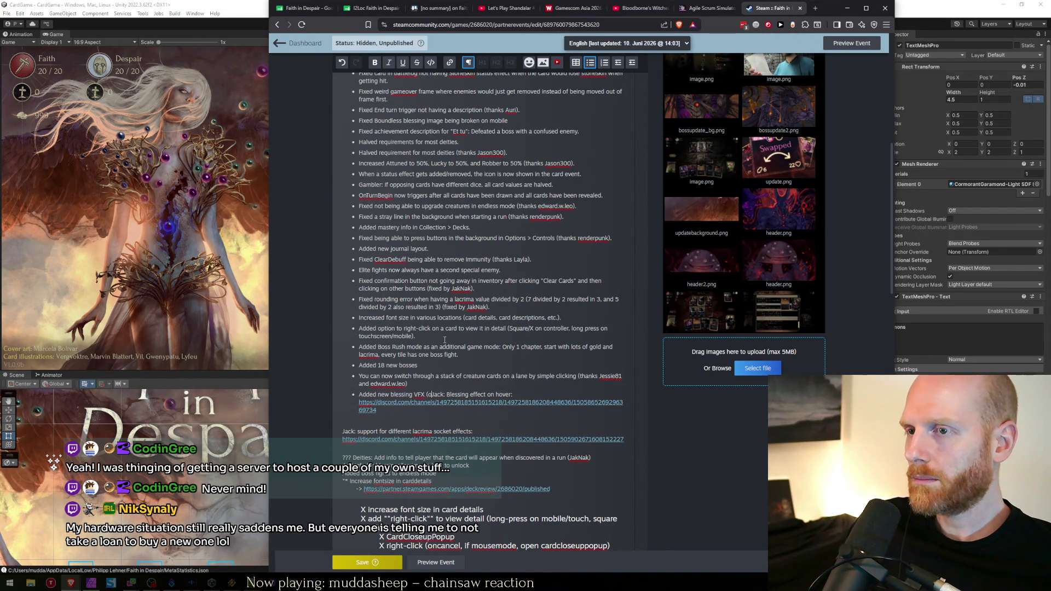
type("implemented by")
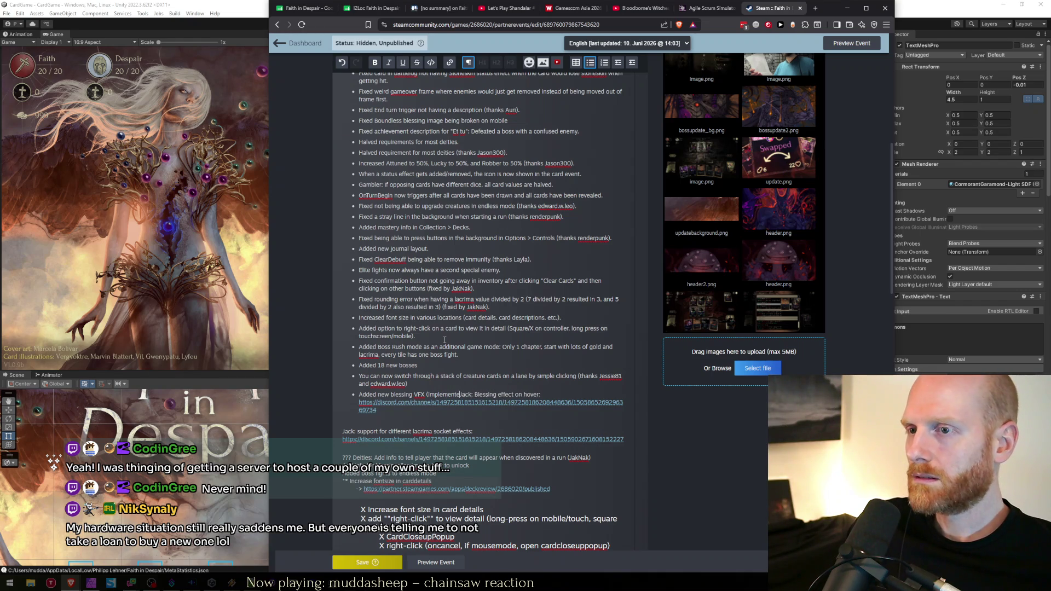
key("Right")
key("Right")
key("Right")
type(")")
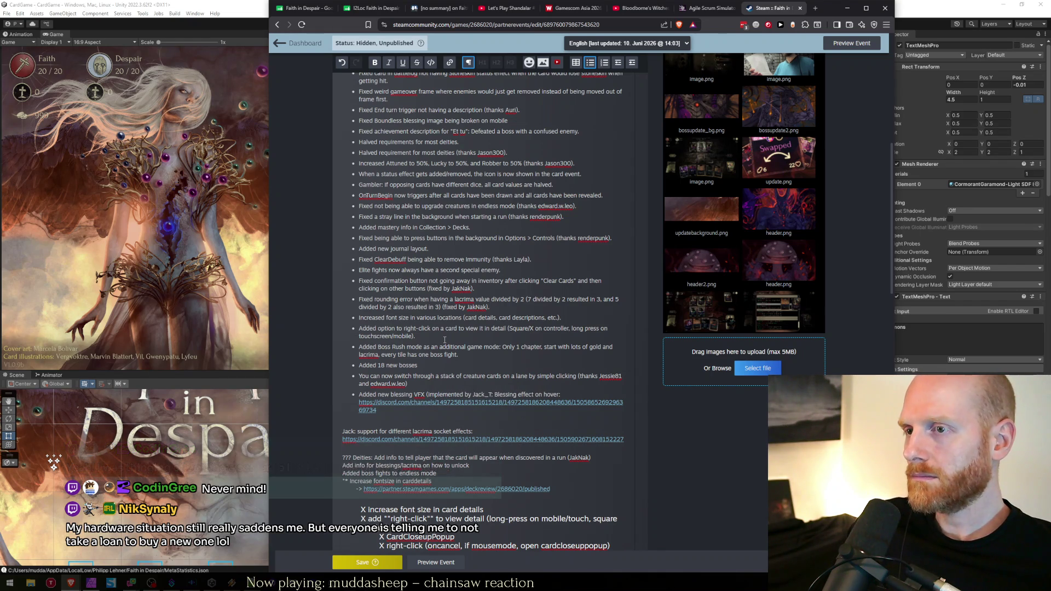
type("he_Gen")
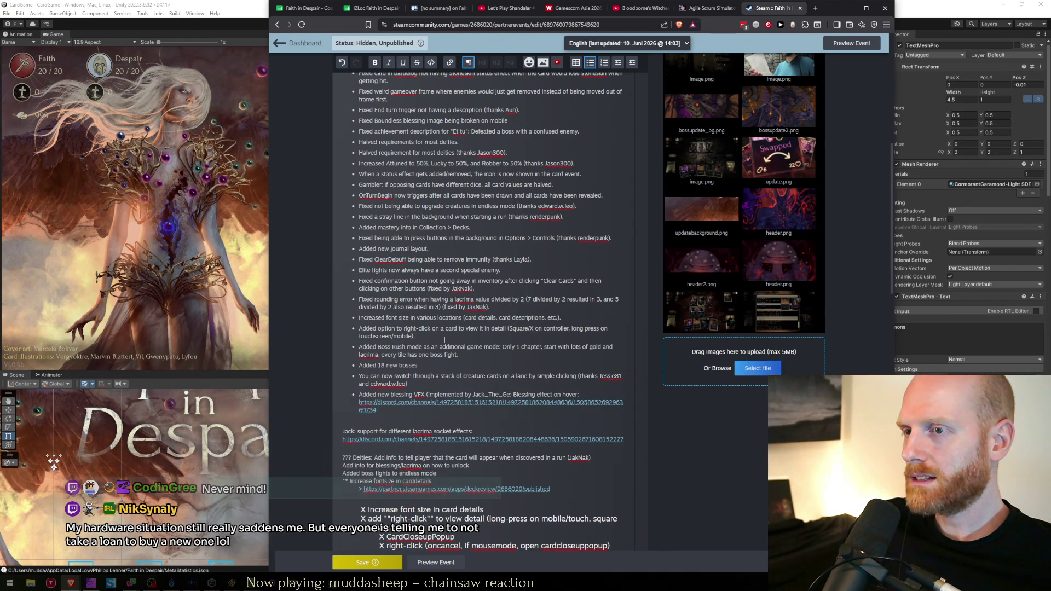
type("eralist")
key("shift+Down")
key("shift+Down")
key("Delete")
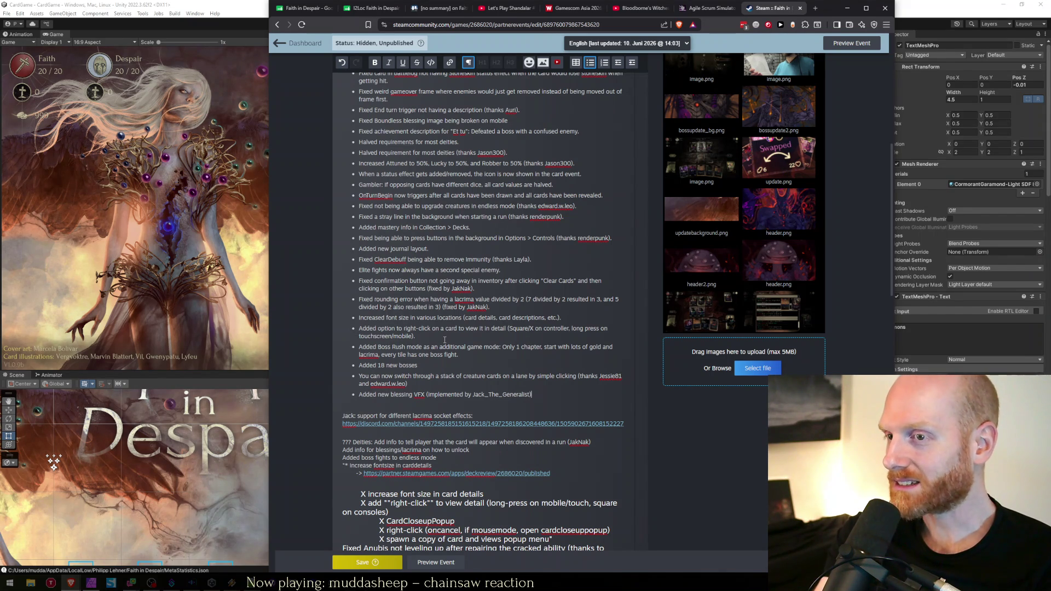
Add periods to the bosses and blessing VFX bullets and pull the lacrima socket effects note into the list.
type(".")
key("Up")
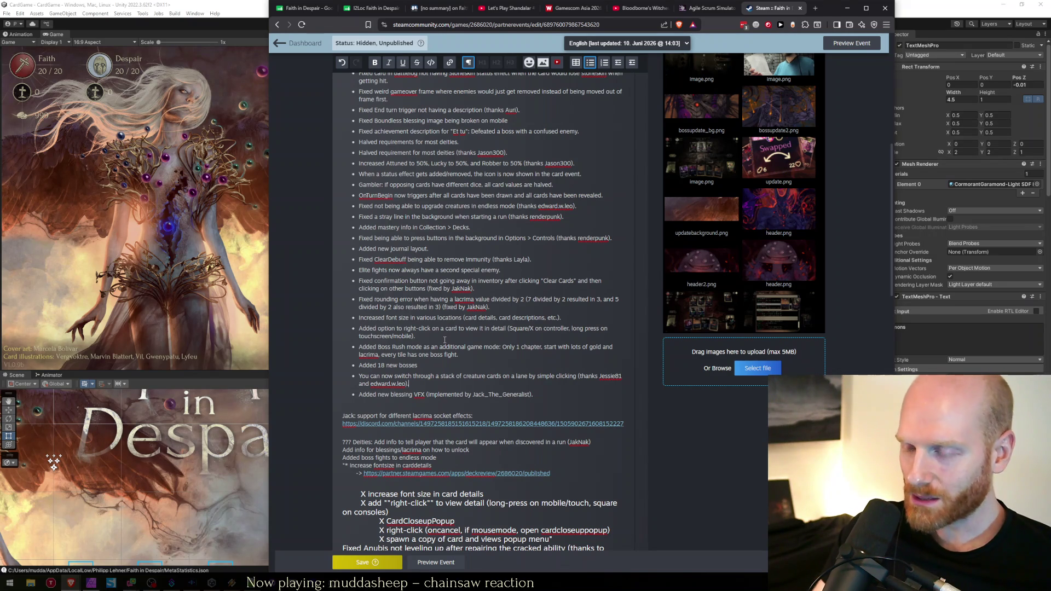
type(".")
key("Down")
key("Down")
key("Down")
key("End")
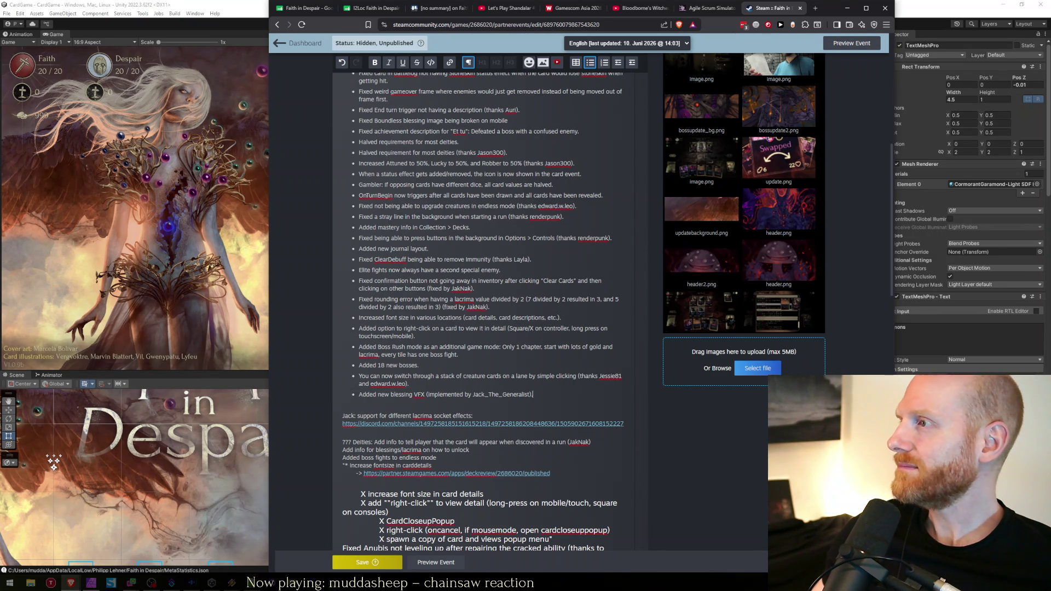
left_click(547, 394)
key("Return")
type(".")
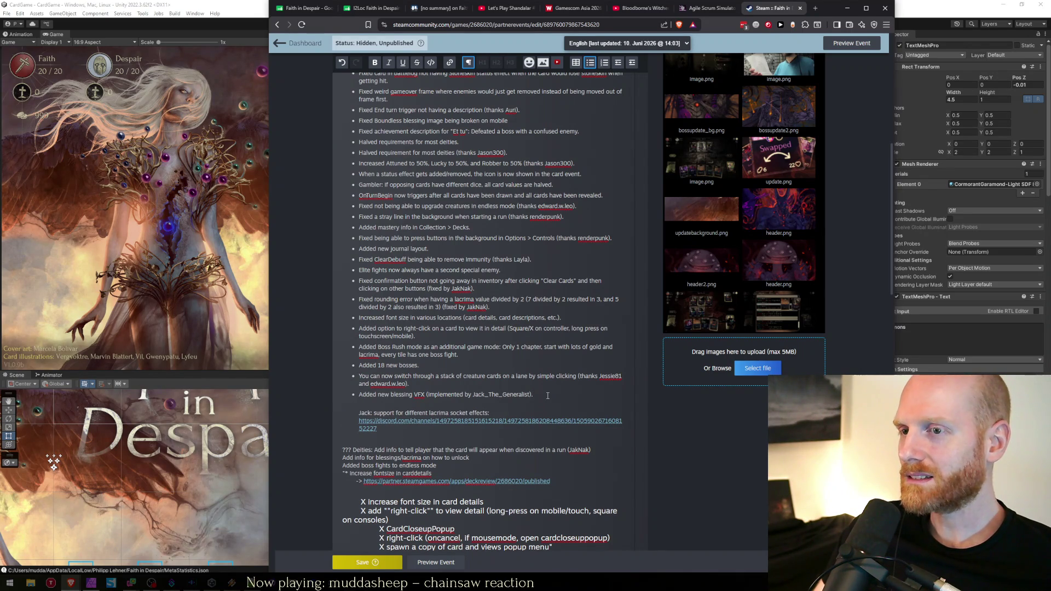
key("Delete")
key("Delete")
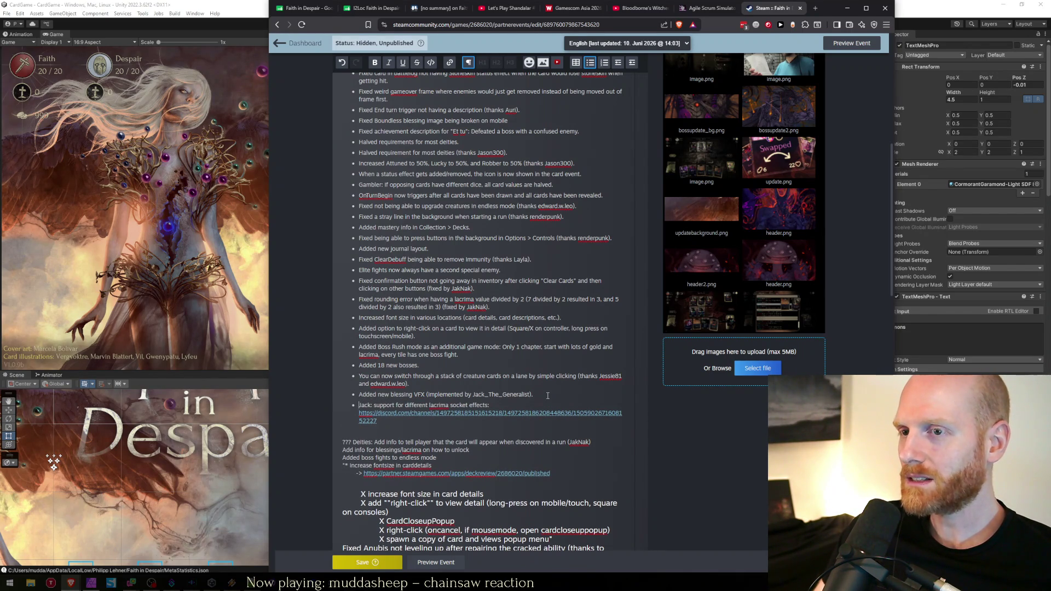
key("Down")
key("Down")
key("Down")
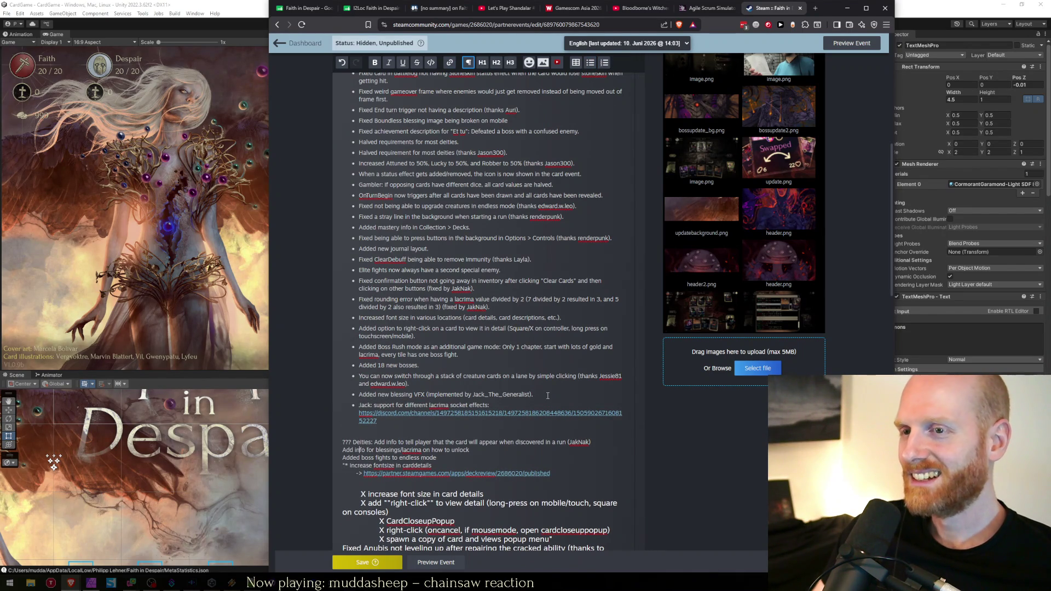
key("Up")
key("Up")
key("Up")
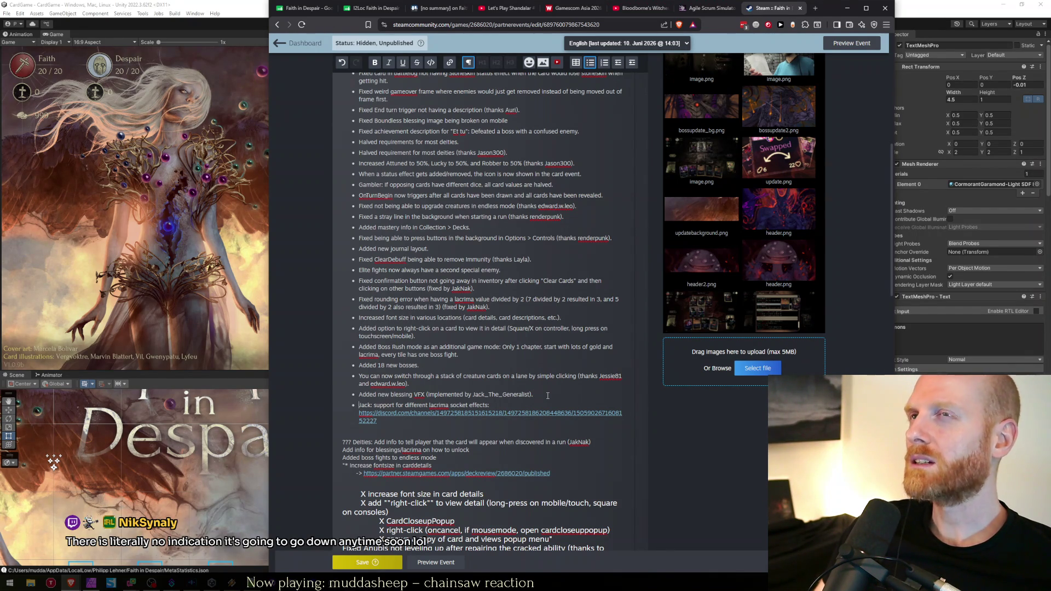
Delete the lacrima socket bullet and merge the deities note into the empty list bullet.
key("shift+Down")
key("shift+Down")
key("shift+Down")
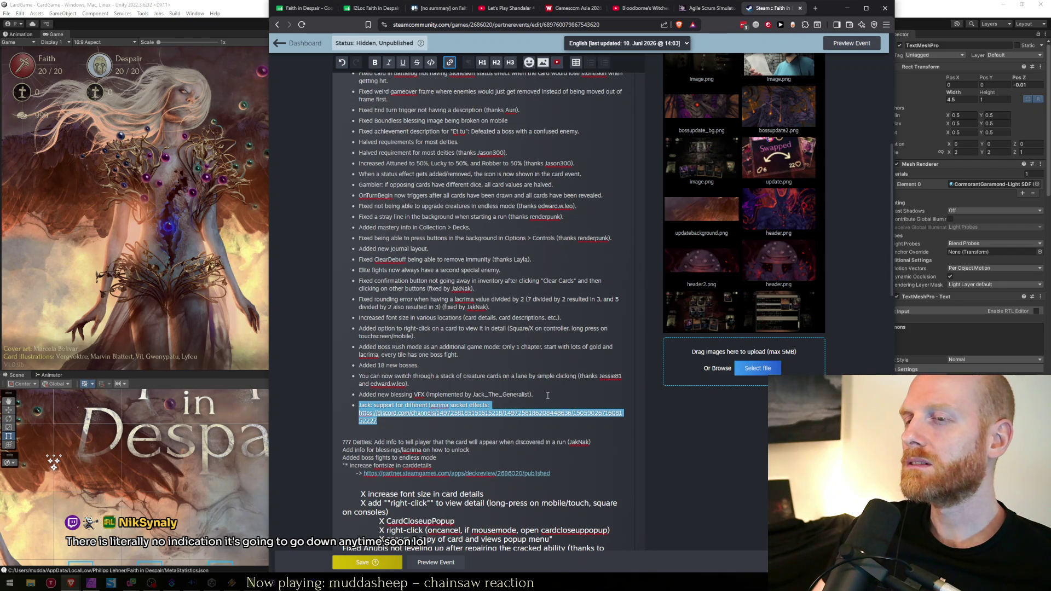
key("Delete")
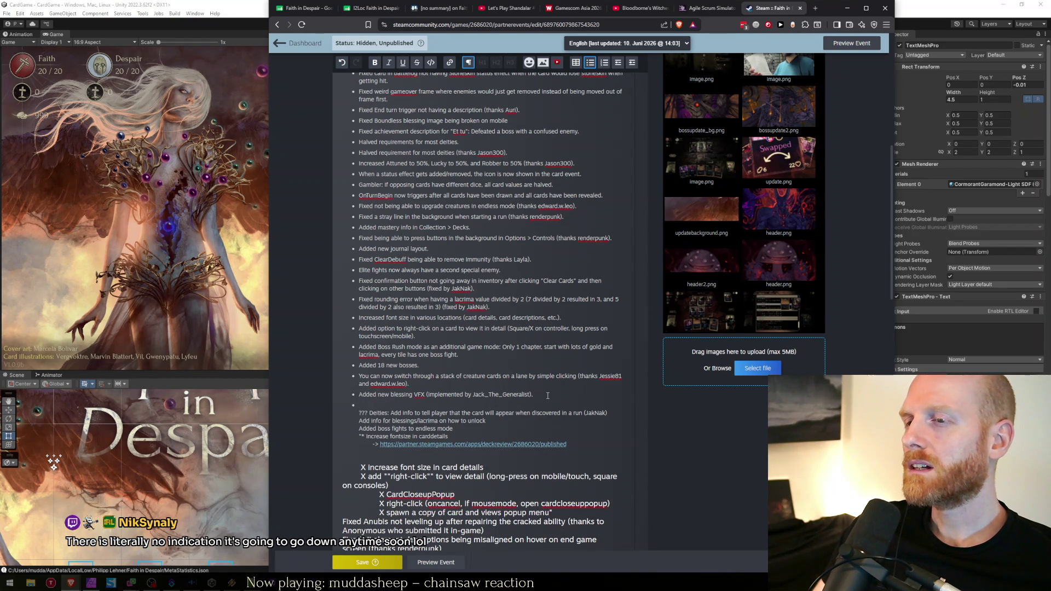
key("Delete")
key("Return")
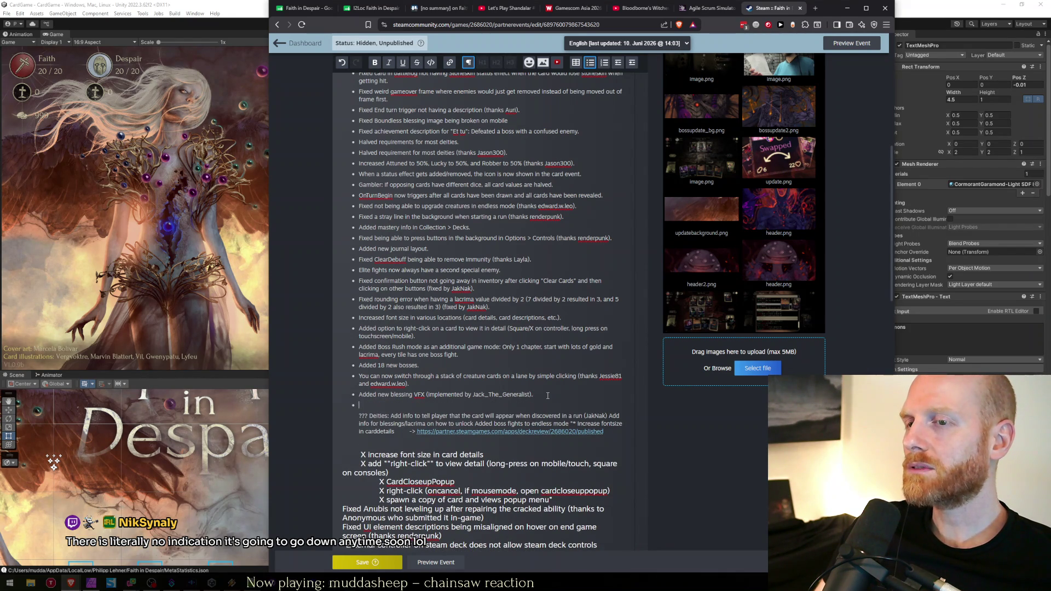
key("Delete")
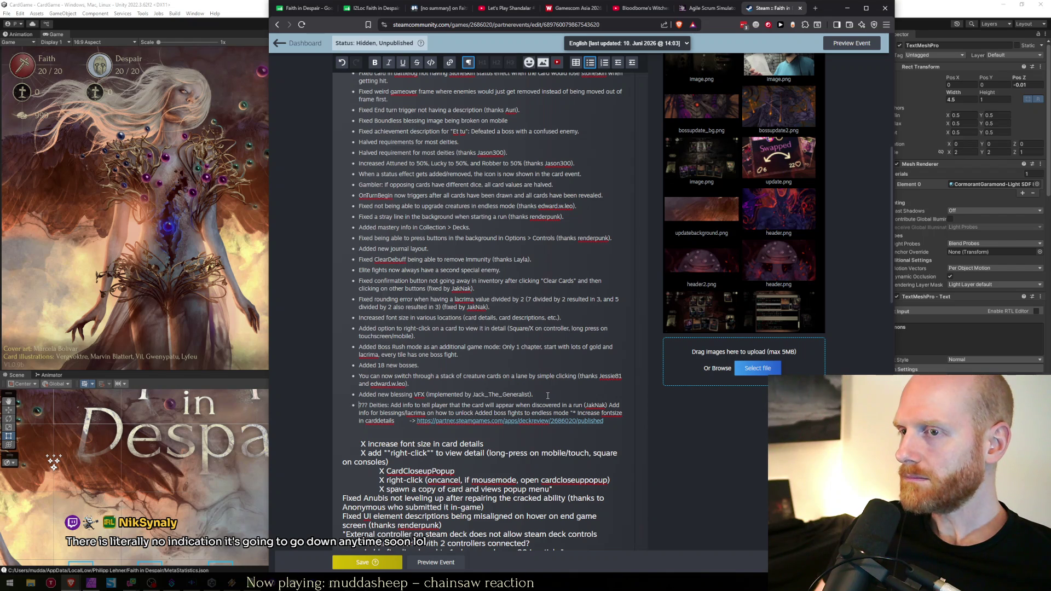
Reword the deities note to start 'Added' and describe a deity instead of the card.
key("ctrl+shift+Right")
key("ctrl+shift+Right")
key("ctrl+shift+Right")
type("Added")
key("ctrl+Right")
key("ctrl+Right")
key("ctrl+Right")
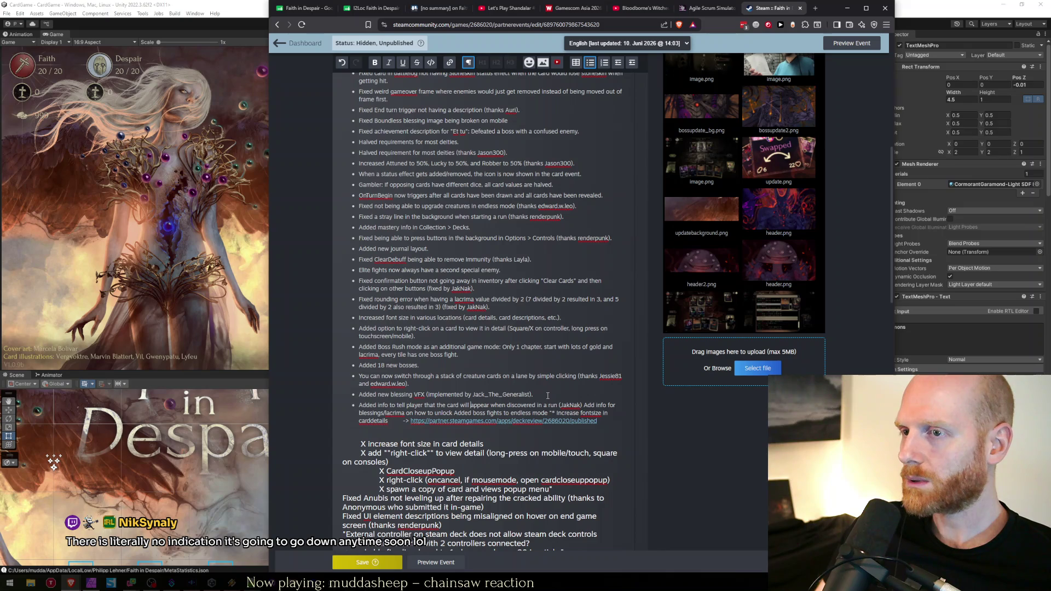
key("ctrl+shift+Right")
type("a")
key("ctrl+shift+Right")
type("deity")
Add 'thanks' before the contributor credit and split the unlock info into its own bullet.
key("ctrl+Right")
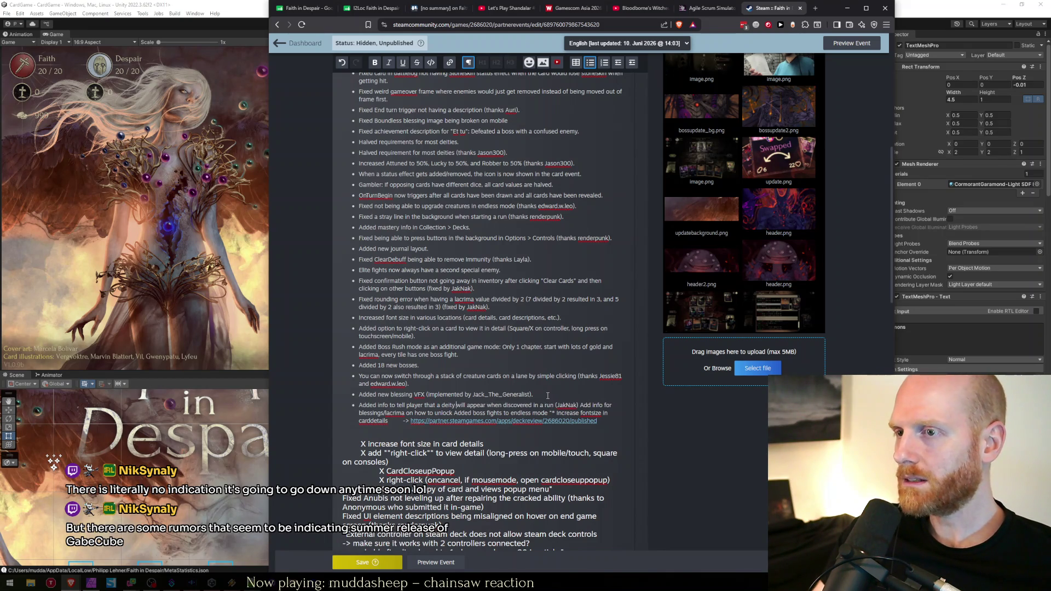
type("thanks")
key("ctrl+shift+Right")
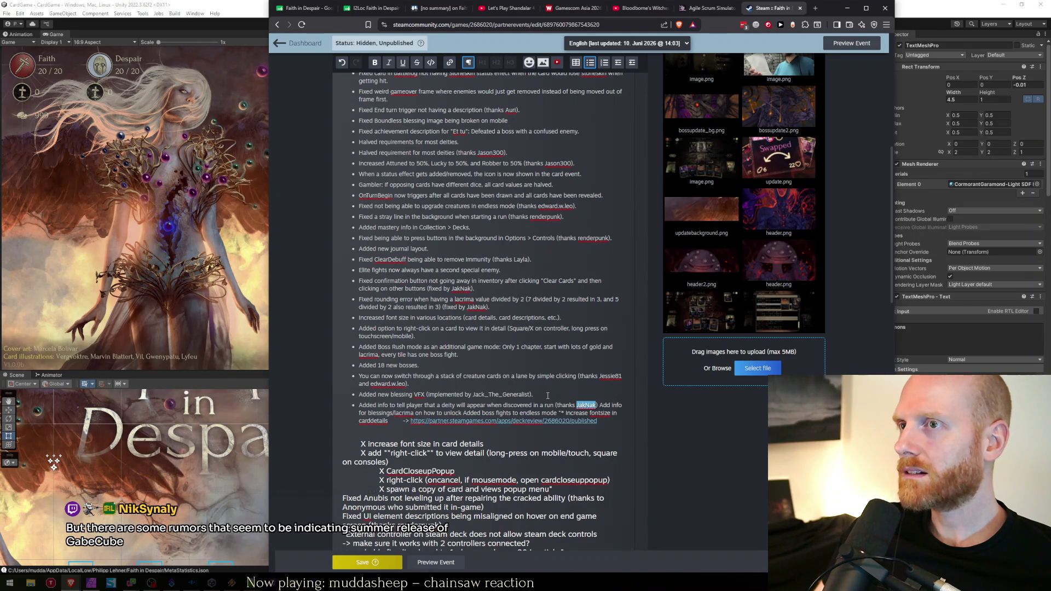
key("Left")
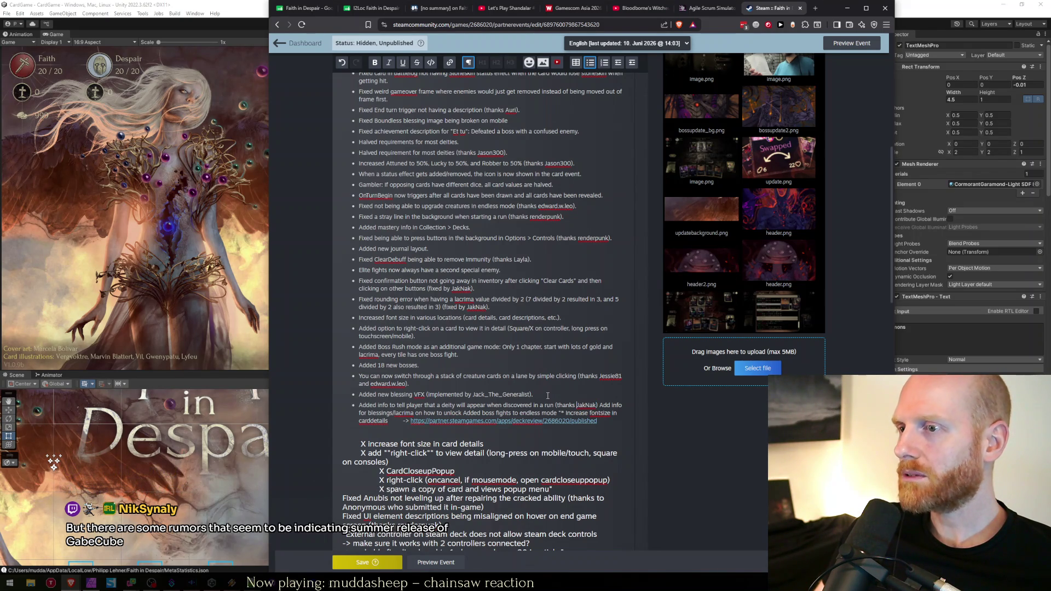
key("Return")
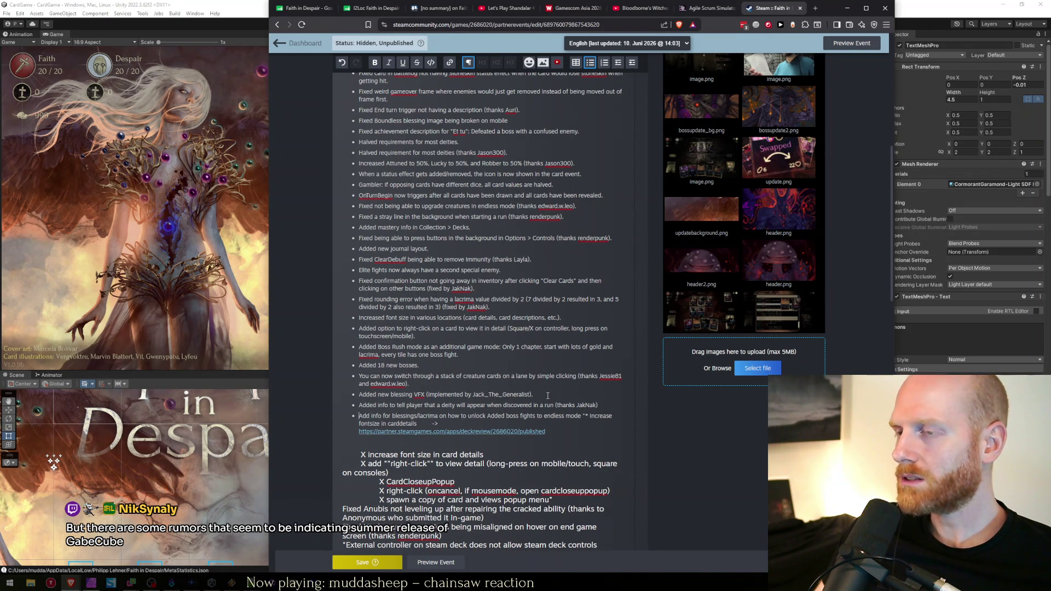
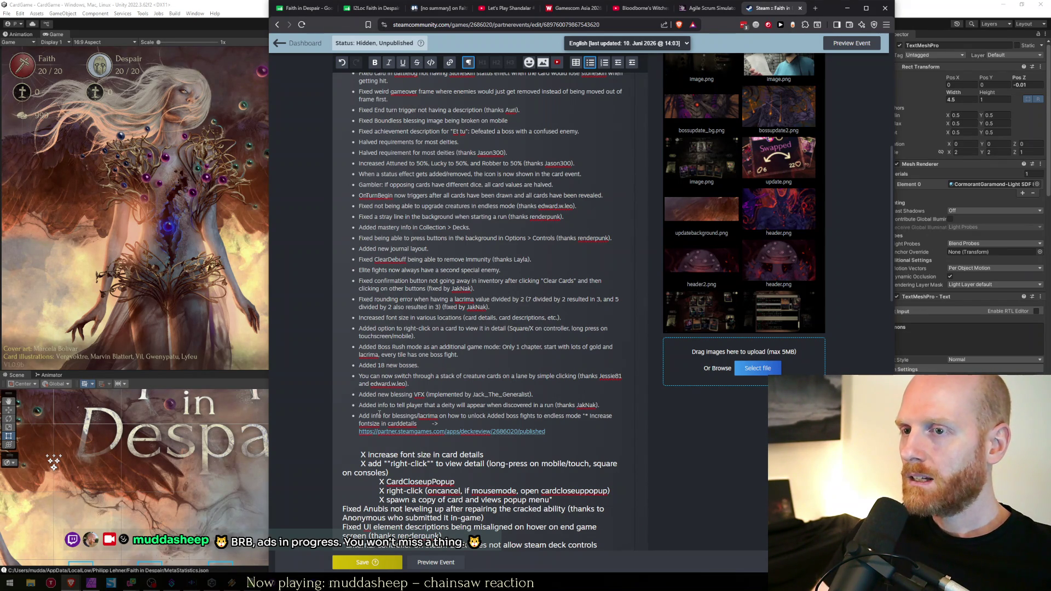
Change 'Add' to 'Added', split out the boss-fight and font-size bullets, and insert 'additional'.
type("ed")
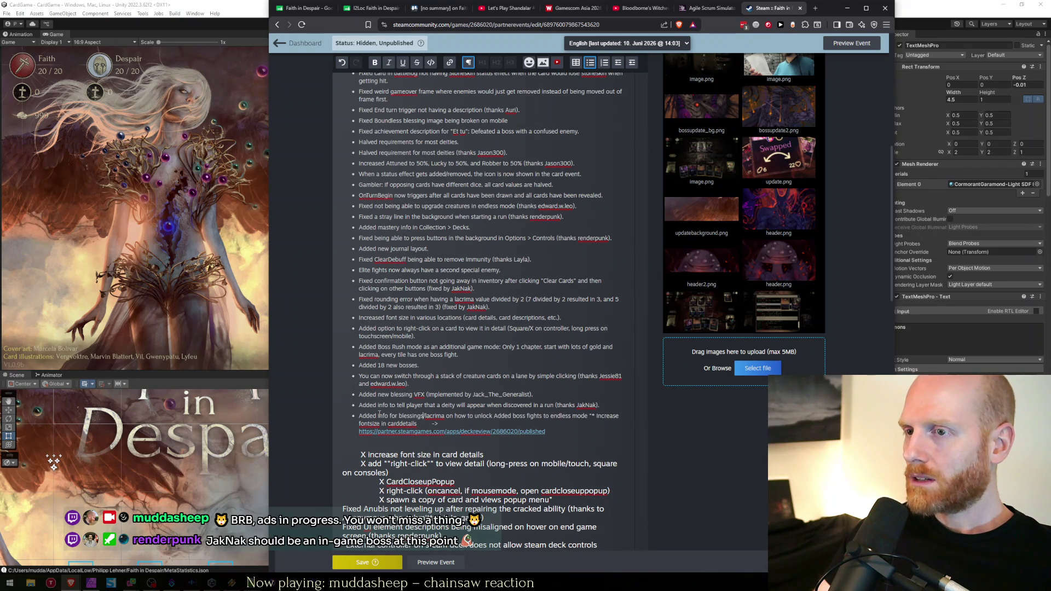
key("Return")
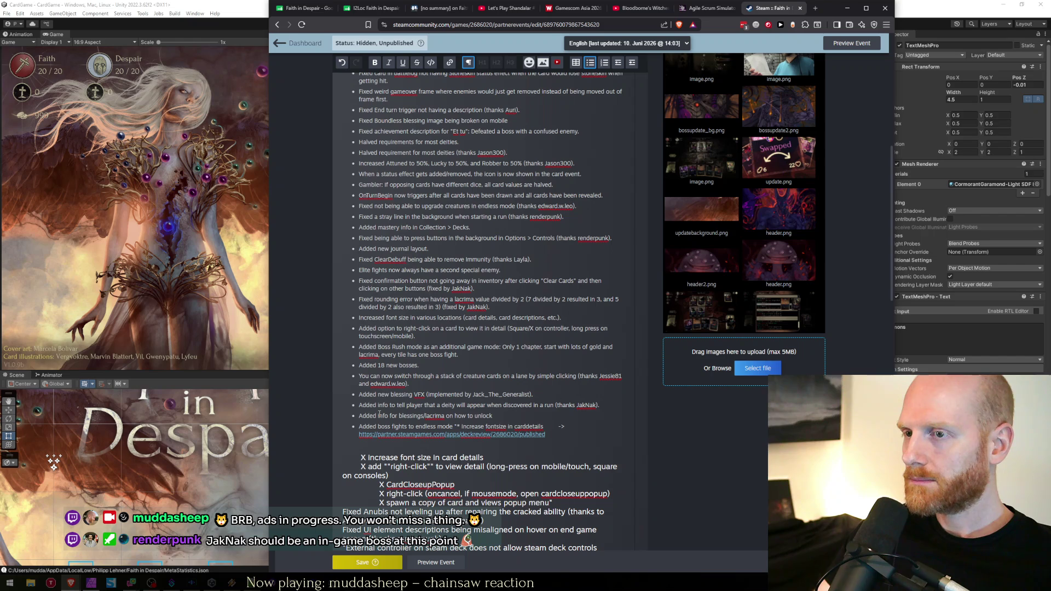
key("Return")
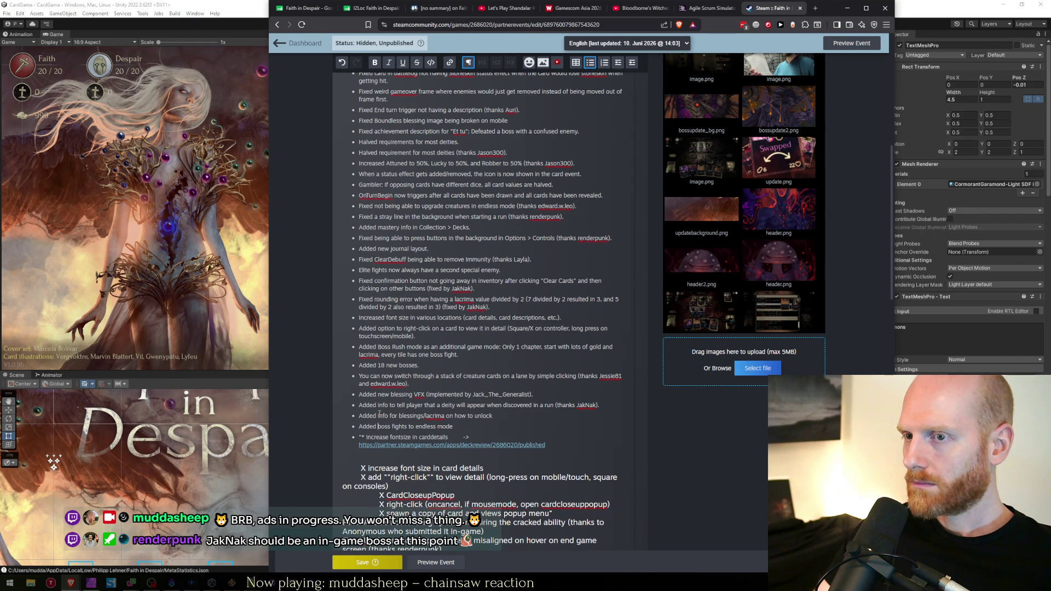
type("additional")
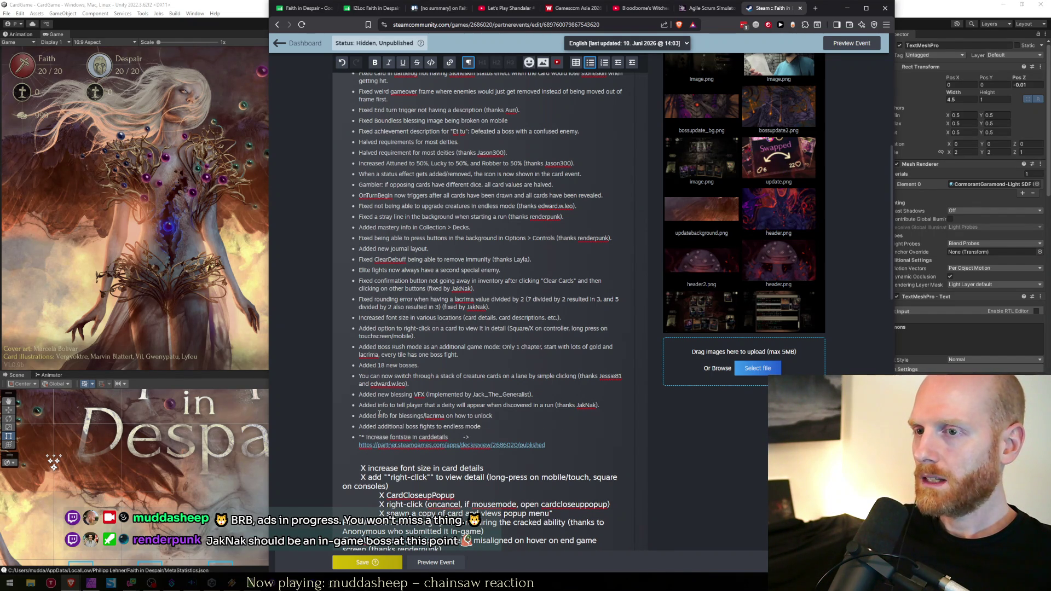
Select the font-size note bullet and the raw notes below it.
key("shift+Down")
key("shift+End")
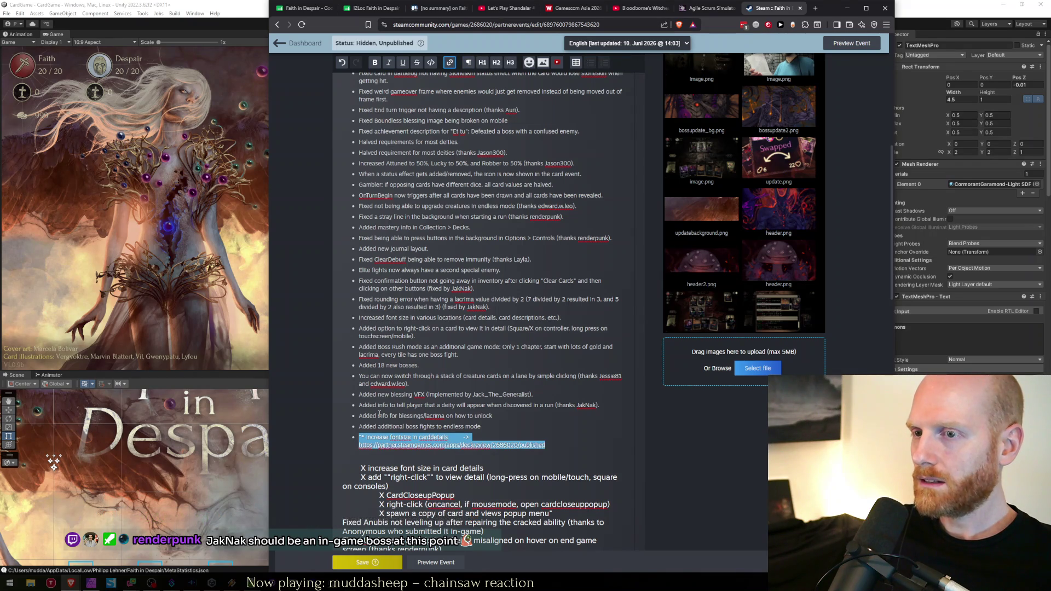
key("shift+Page_Down")
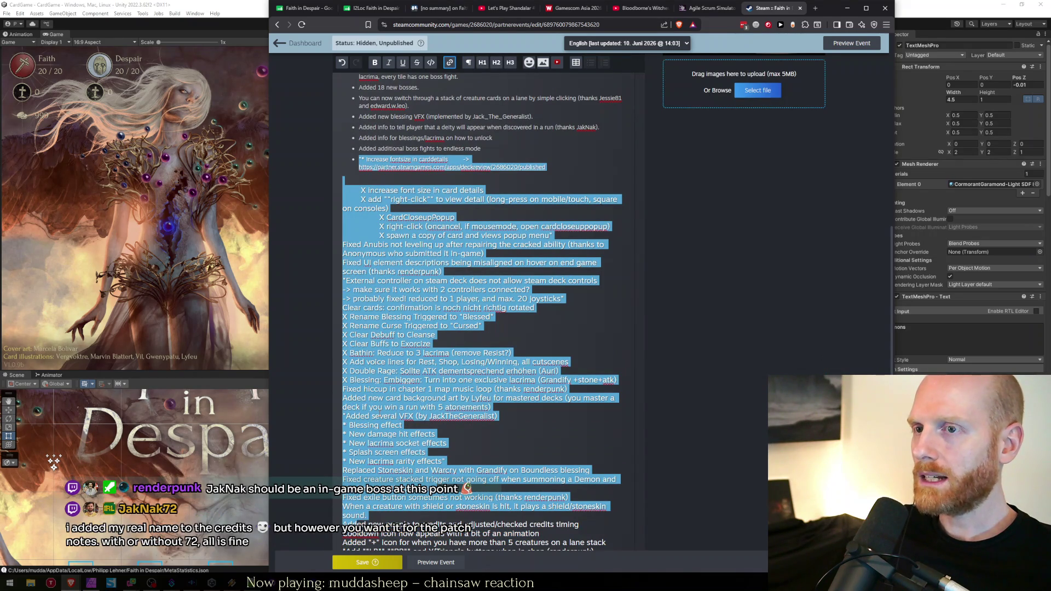
Delete the font-size note and its duplicate line, clearing the leading X marker.
key("shift+Up")
scroll(482, 301, "up", 3)
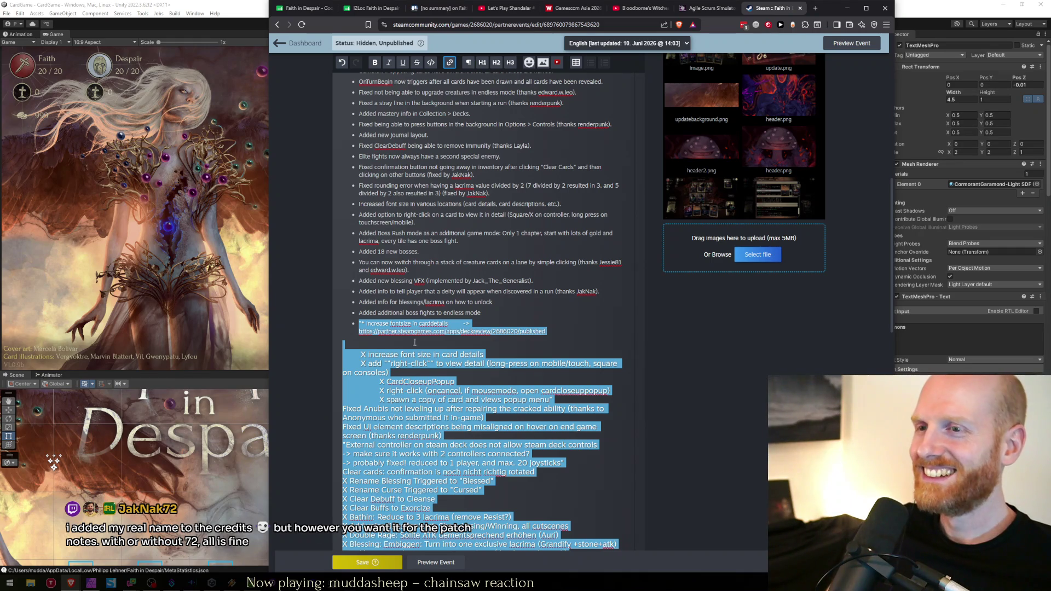
left_click(366, 323)
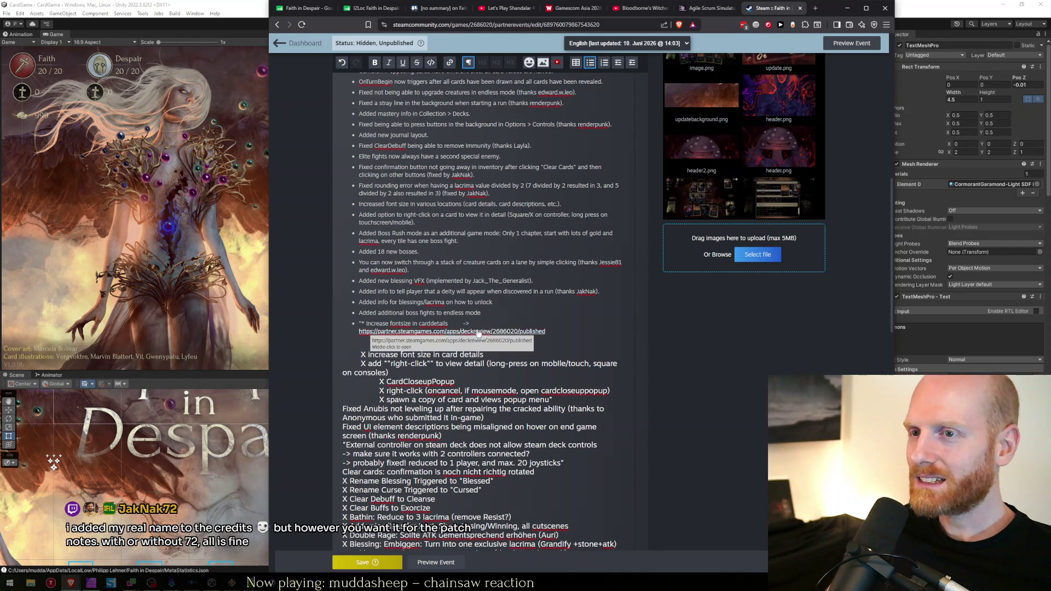
left_click(496, 355, "shift")
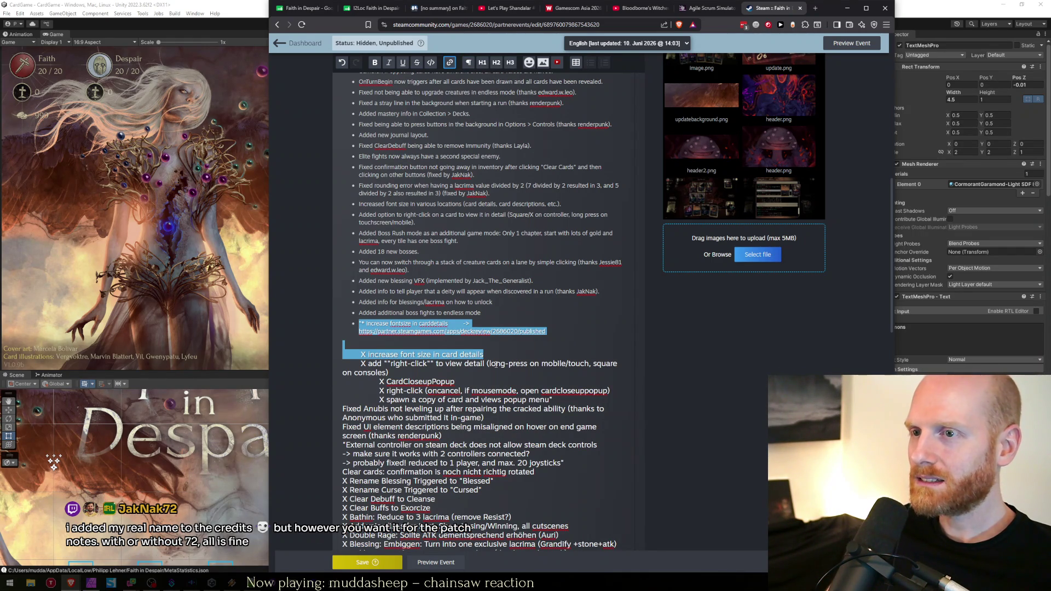
key("BackSpace")
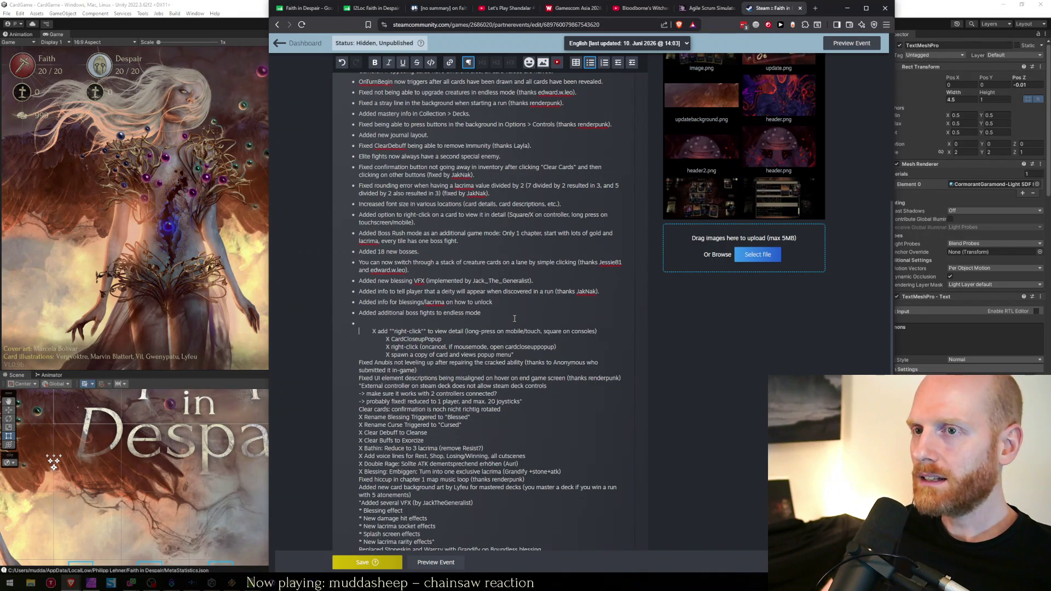
key("BackSpace")
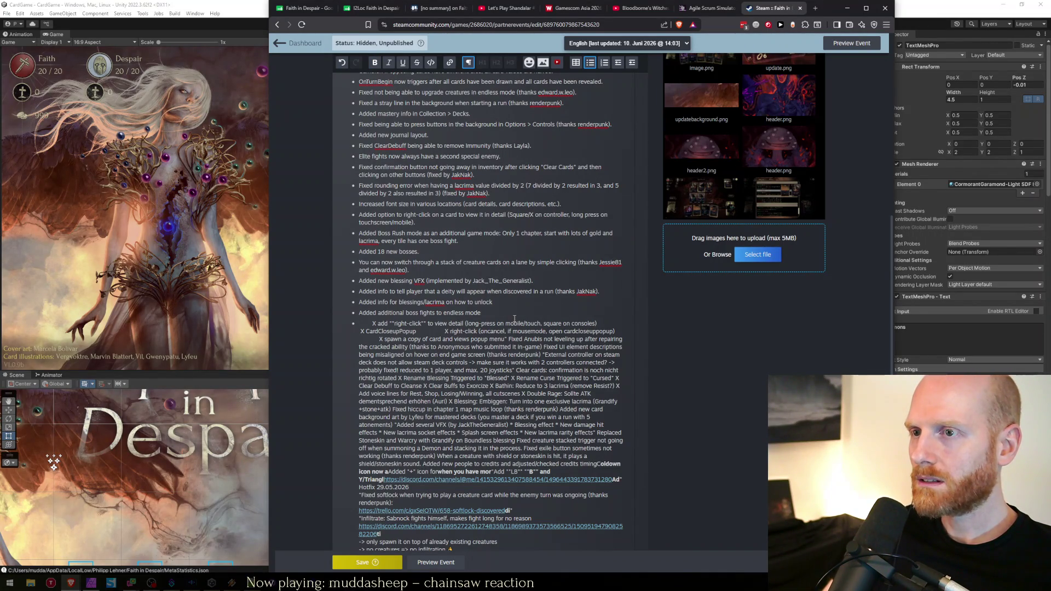
key("Delete")
key("Delete")
key("Delete")
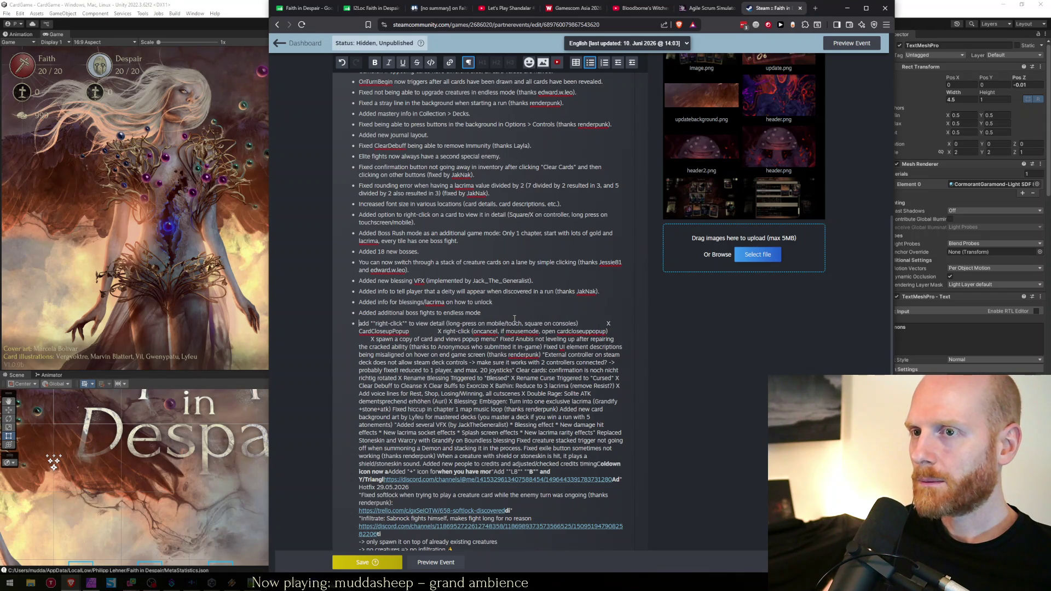
Delete the raw right-click to-do and popup menu notes.
key("Return")
key("Delete")
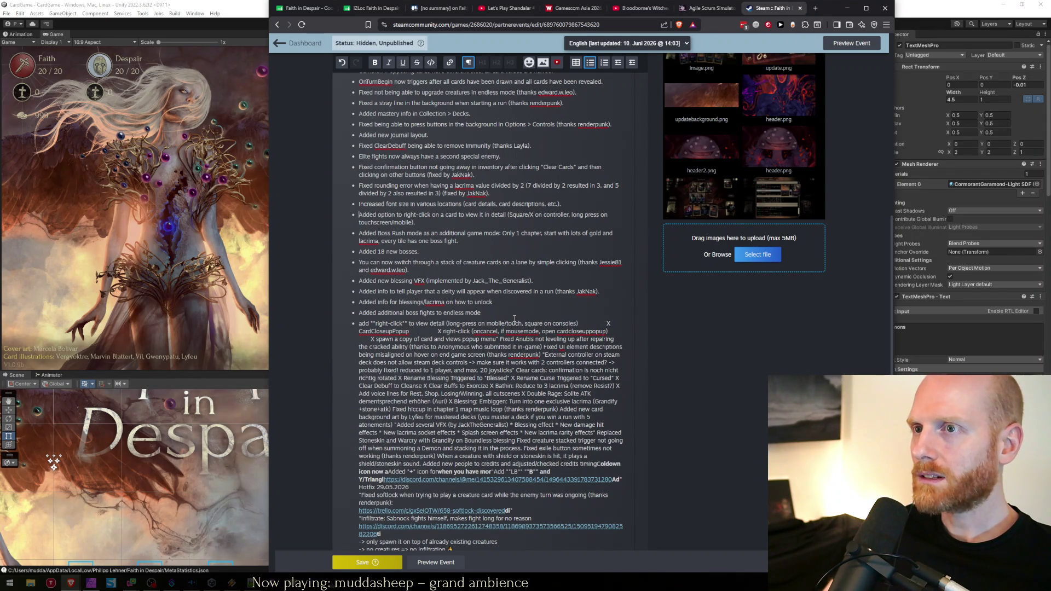
key("ctrl+shift+Right")
key("ctrl+shift+Right")
key("ctrl+shift+Right")
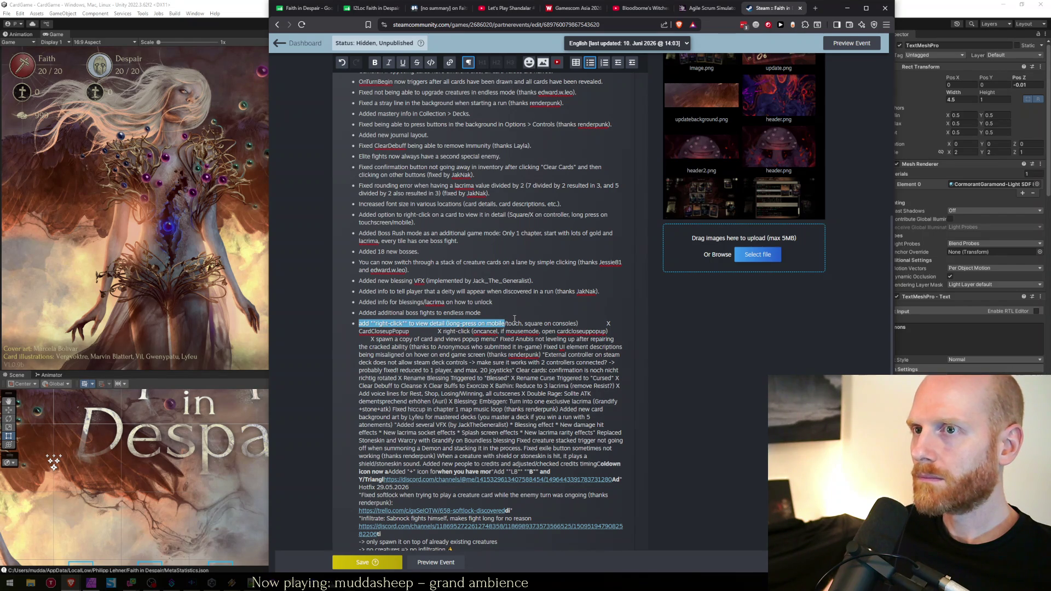
key("shift+End")
key("ctrl+shift+Right")
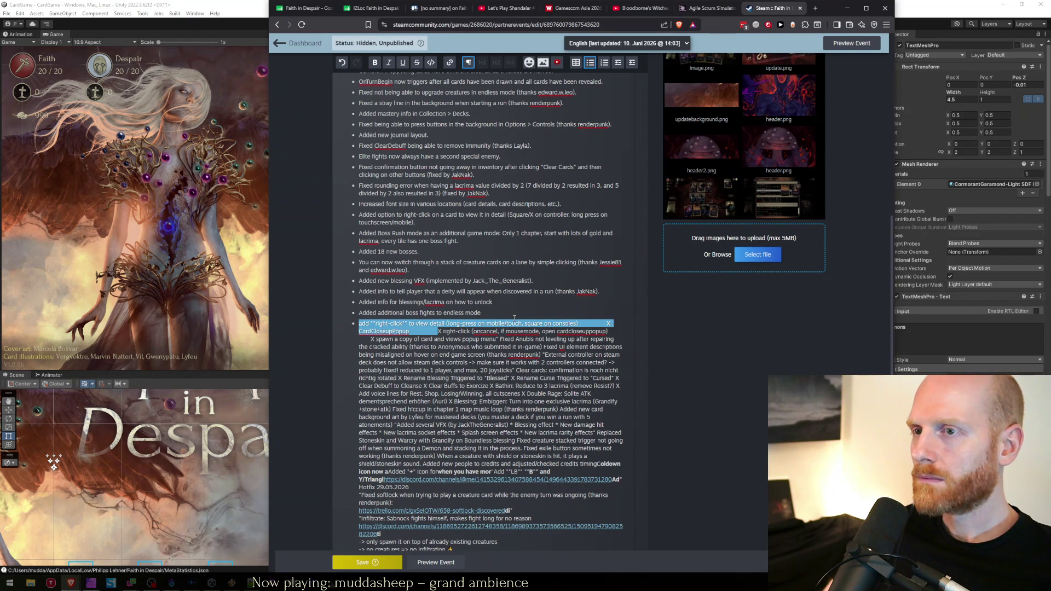
key("ctrl+shift+Right")
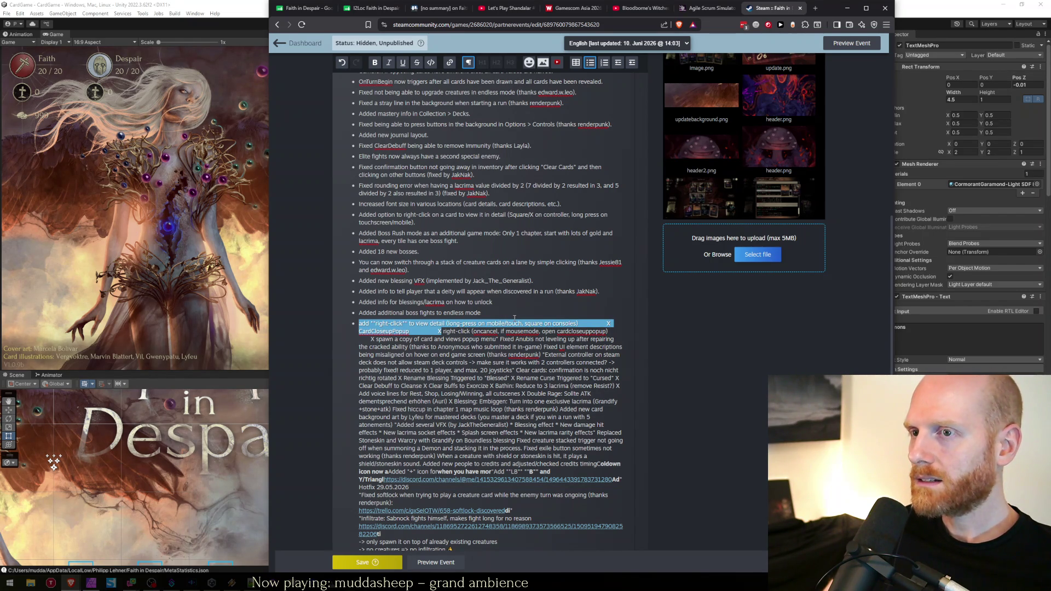
key("shift+Down")
key("shift+Right")
key("ctrl+shift+Right")
key("ctrl+shift+Right")
key("ctrl+shift+Right")
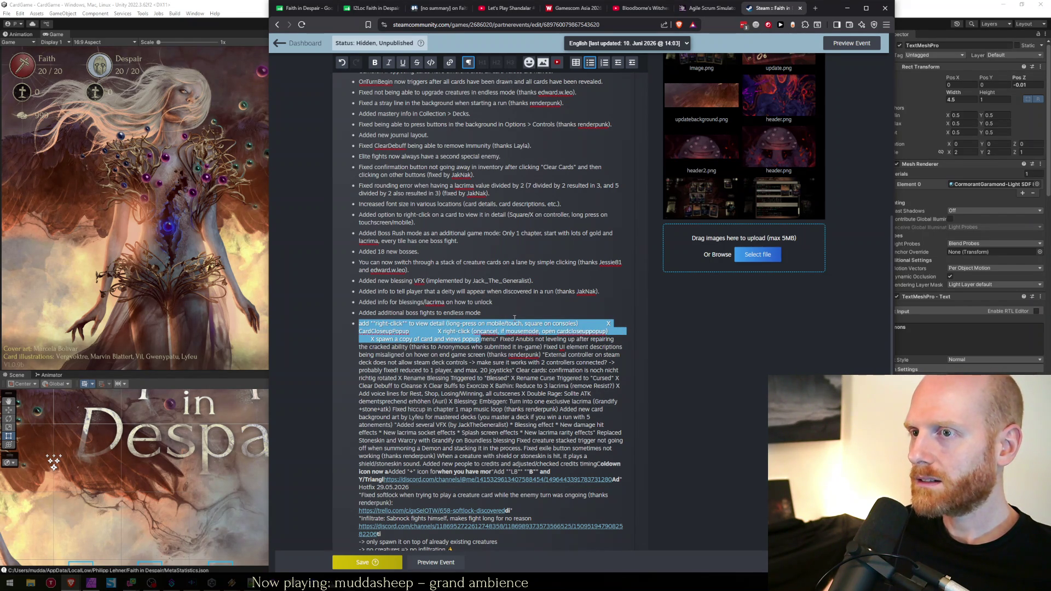
key("Delete")
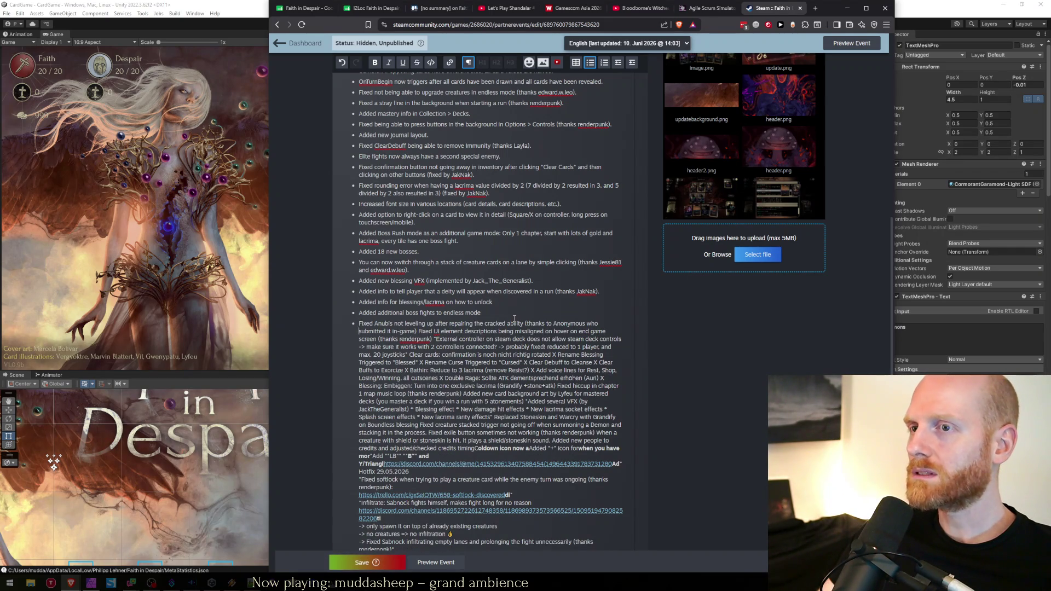
Put the UI element fix and the external controller note on separate bullets.
key("Return")
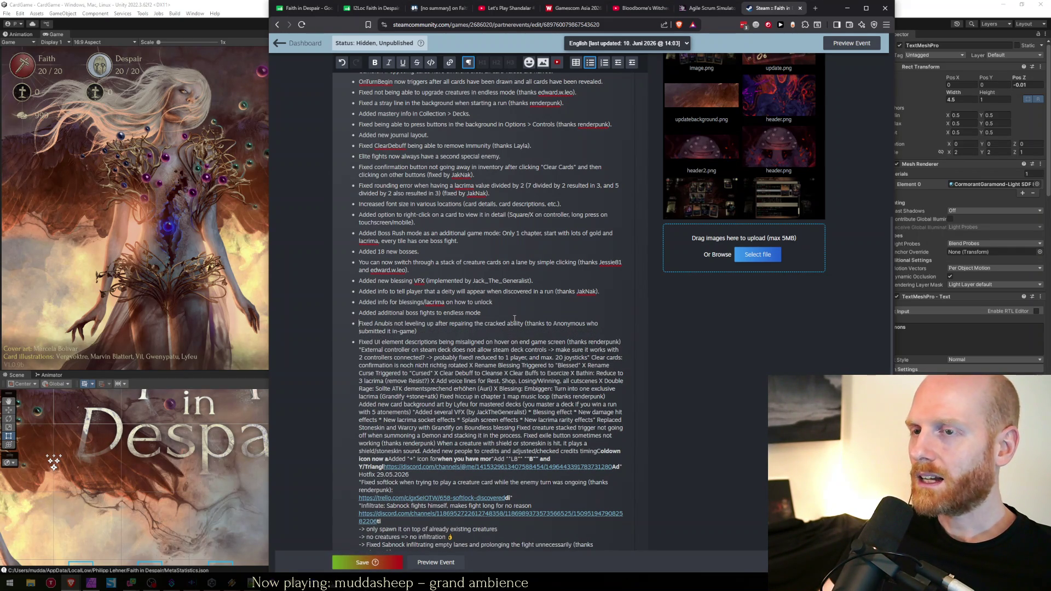
key("Down")
key("Down")
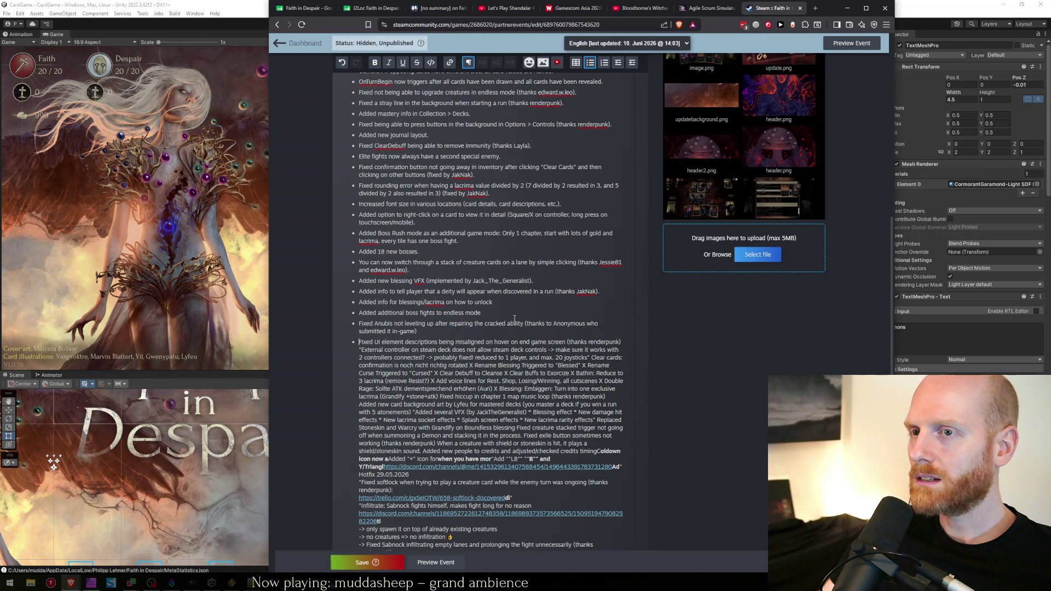
key("Up")
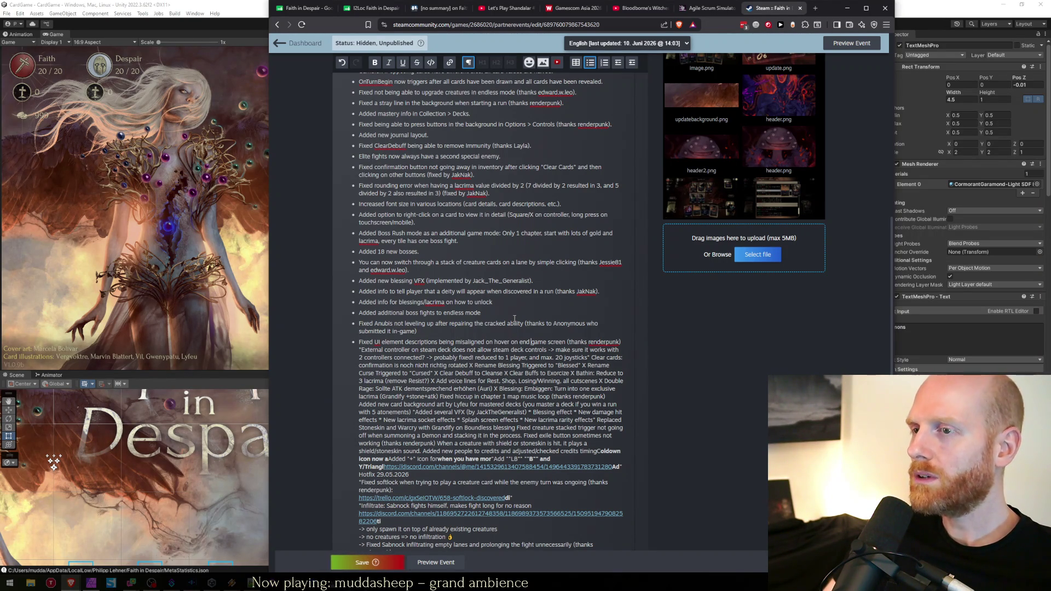
key("End")
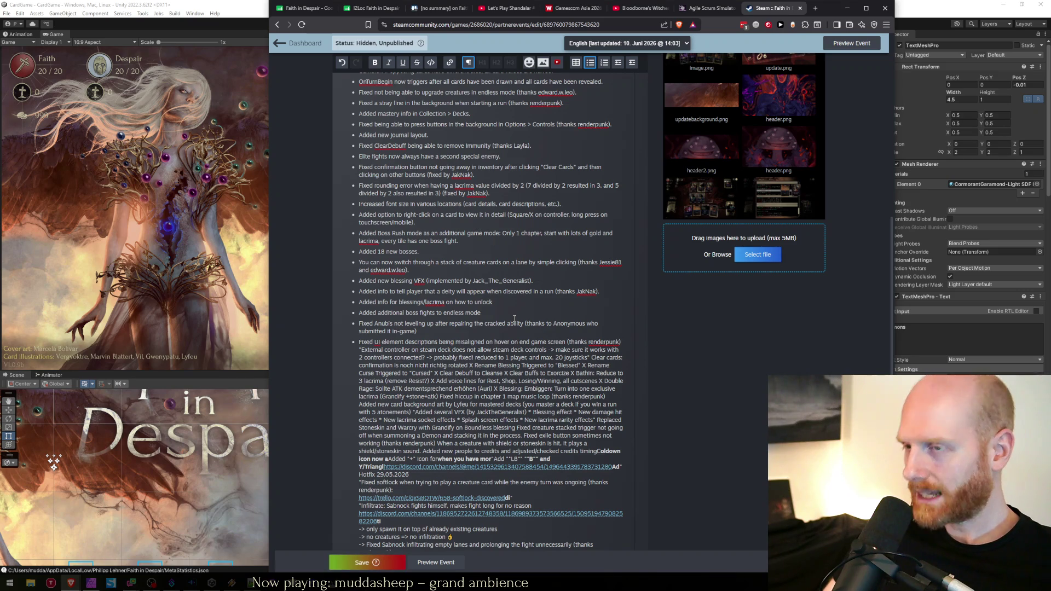
key("Delete")
key("Return")
key("Delete")
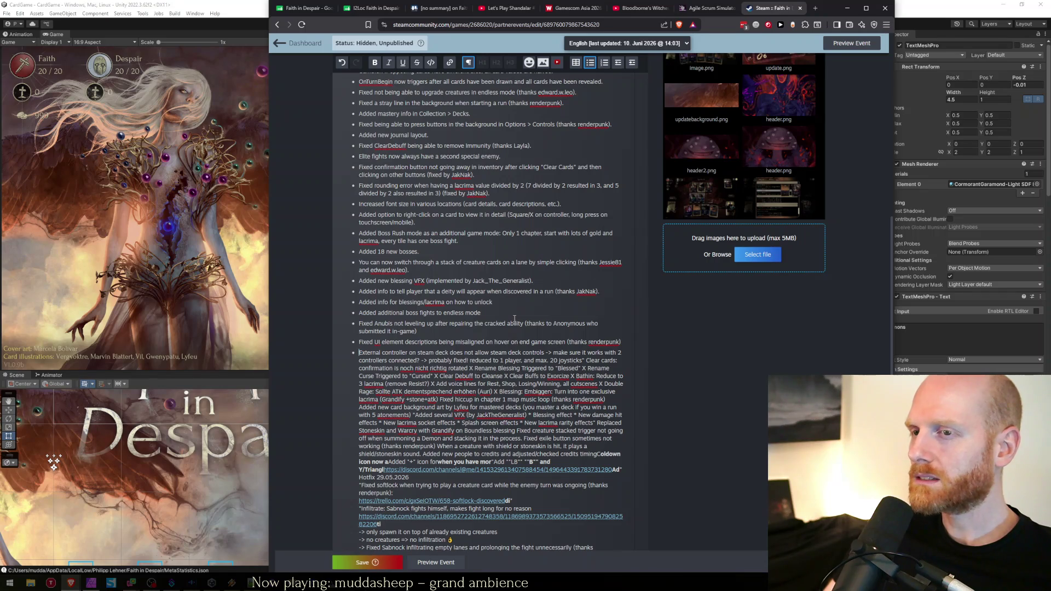
Reword it to 'Fixed Steam Deck controls not working while external controller is plugged in (thanks Valve)'.
type("Fixed")
key("Delete")
type("e")
key("ctrl+Right")
key("ctrl+Right")
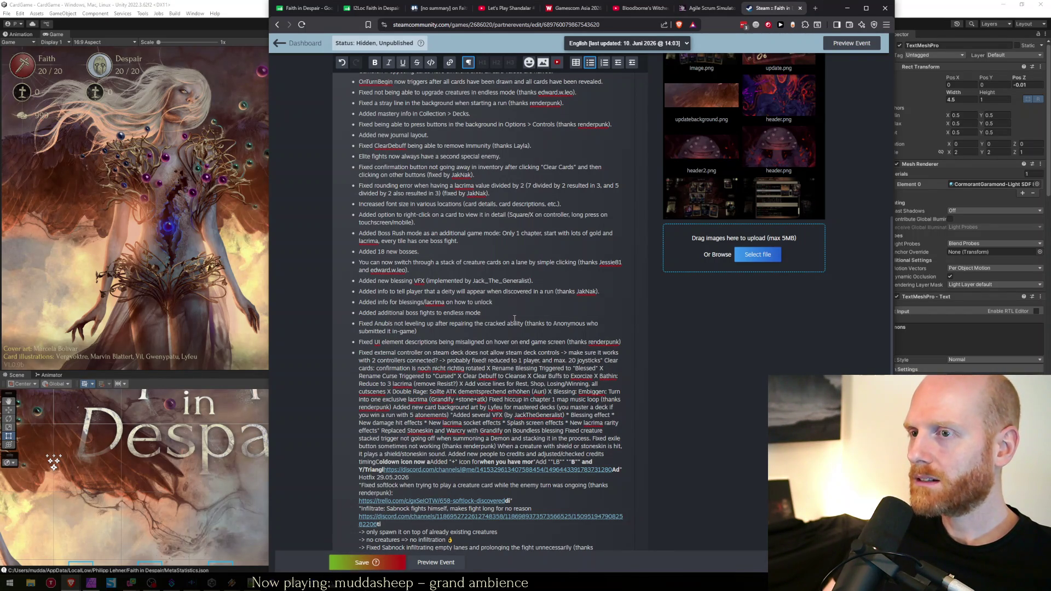
key("ctrl+shift+Right")
key("Delete")
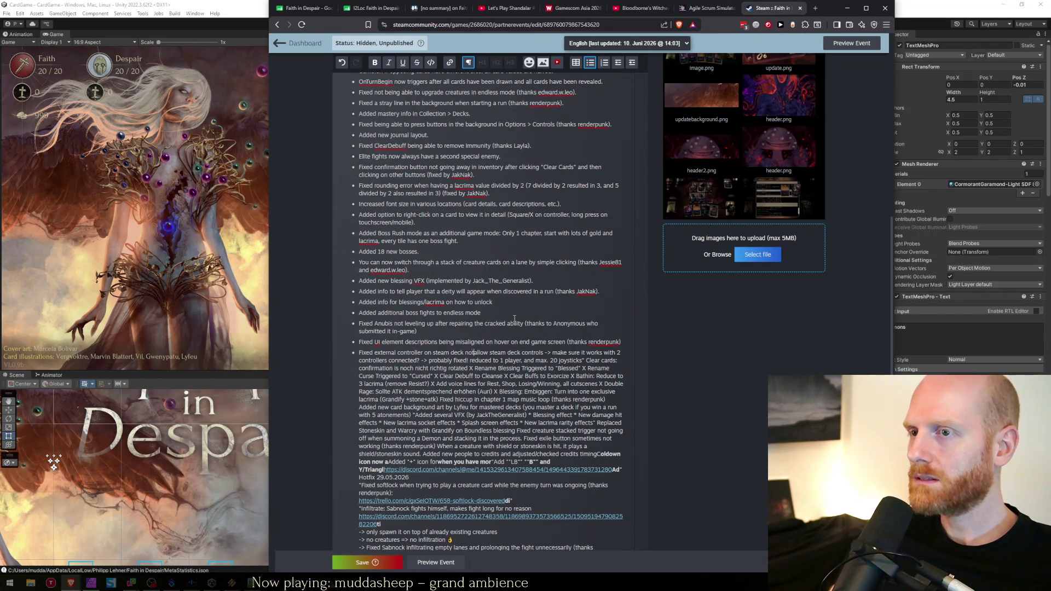
type("ing")
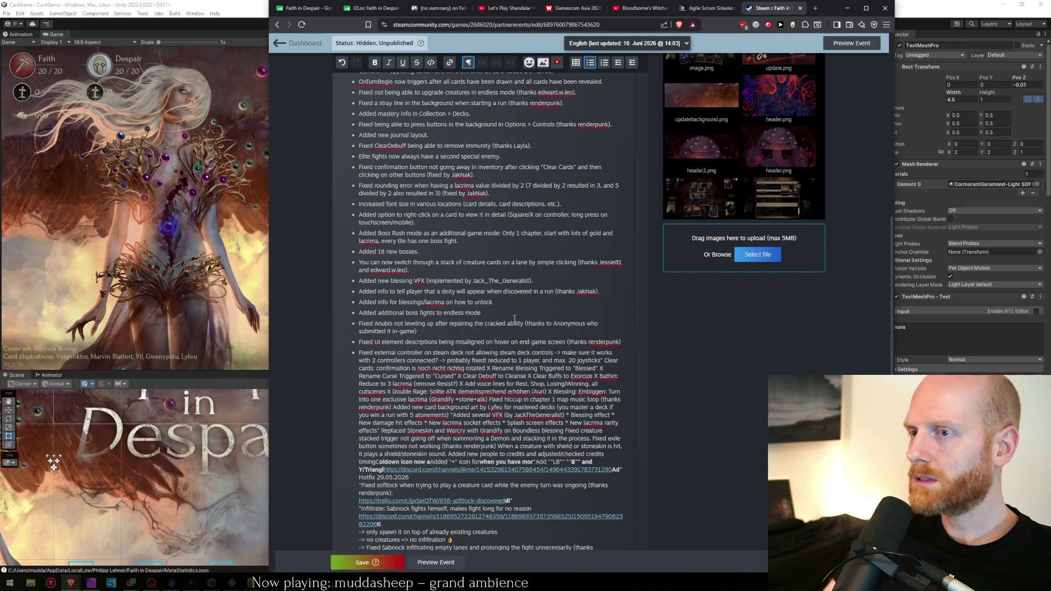
key("ctrl+shift+Left")
key("ctrl+shift+Left")
key("ctrl+shift+Left")
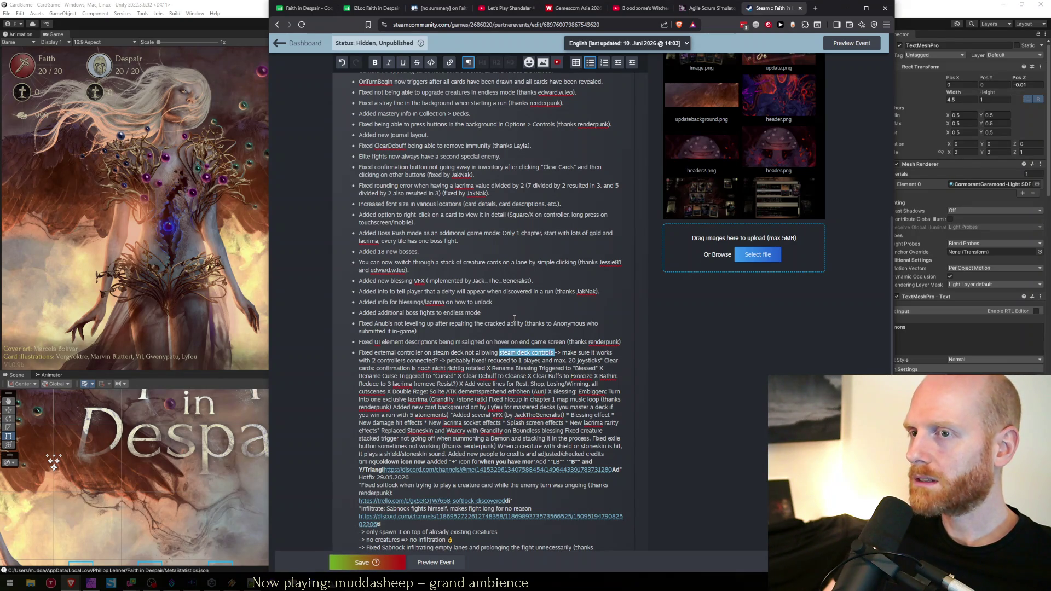
type("S")
type("team Deck cont")
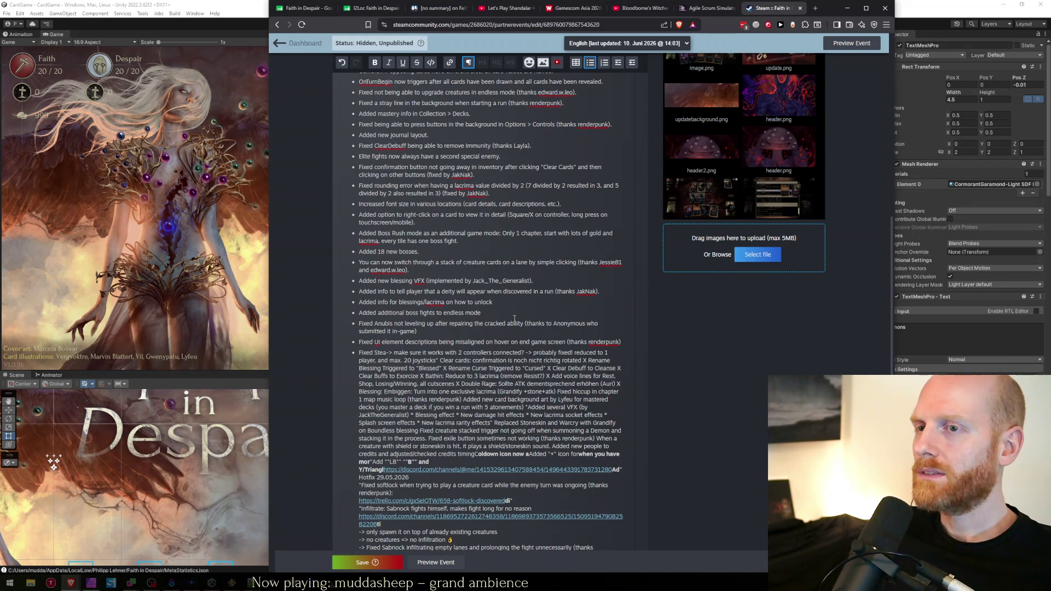
type("rols not working ")
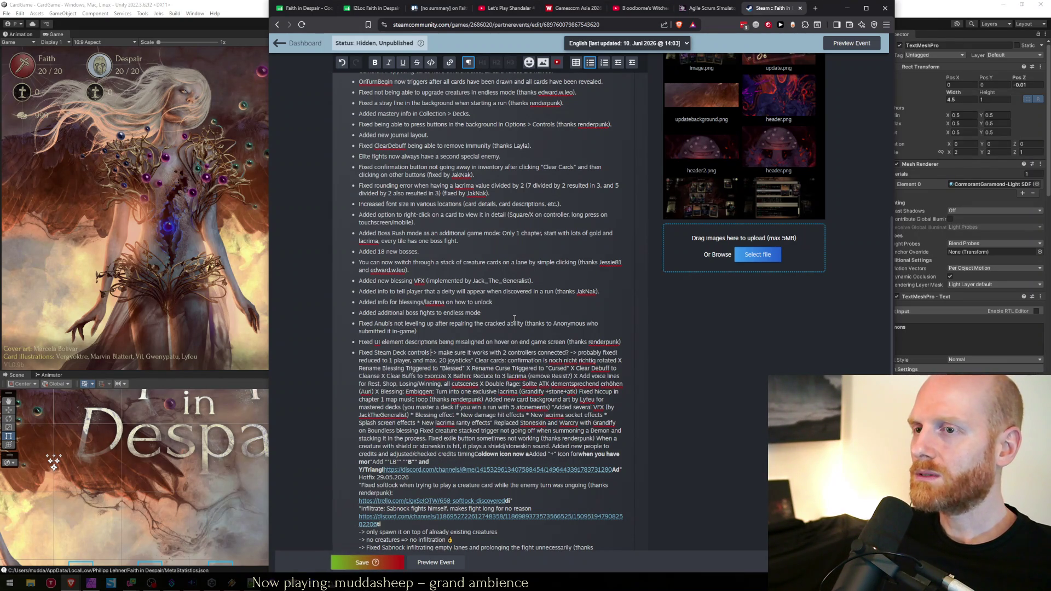
type("while external ")
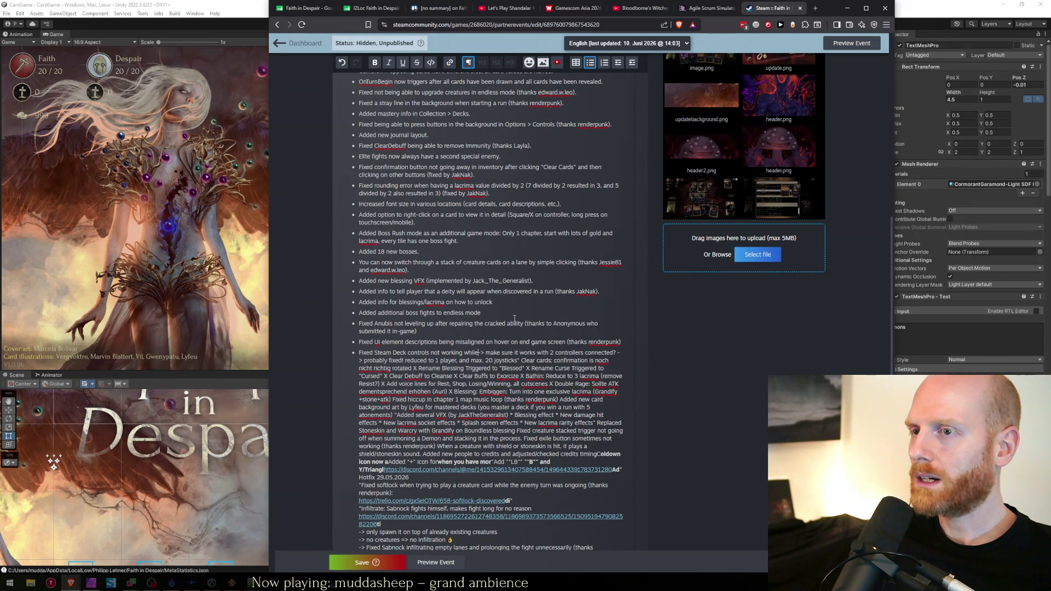
type("controller is plugg")
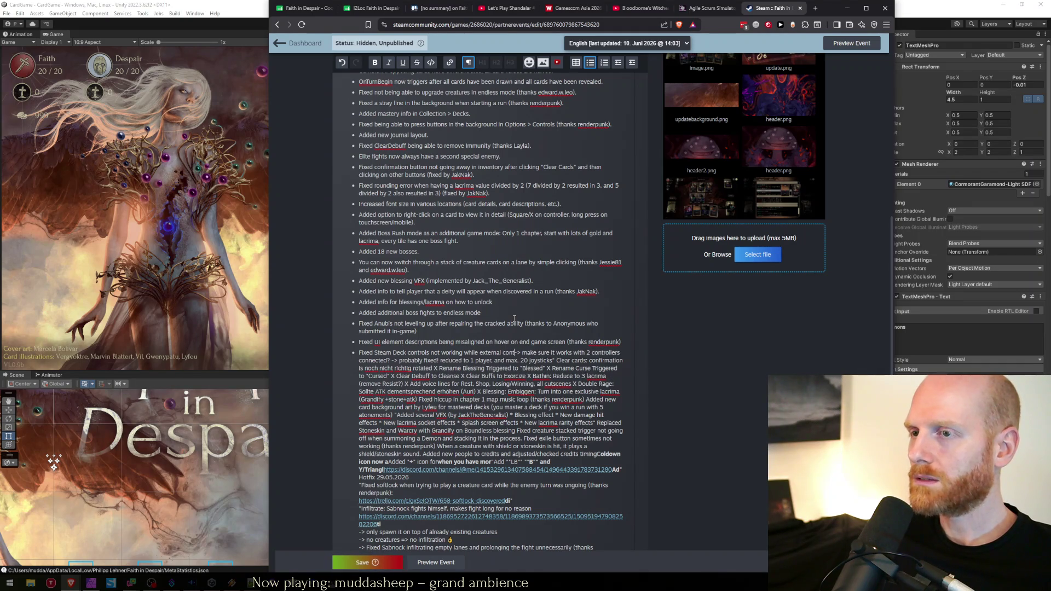
type("ed in")
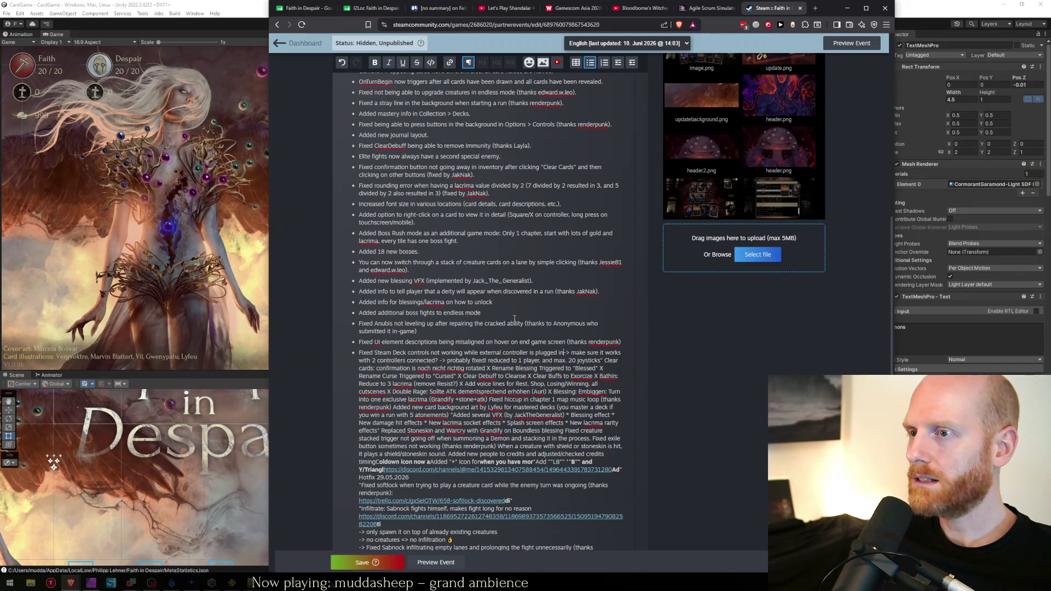
key("shift+Down")
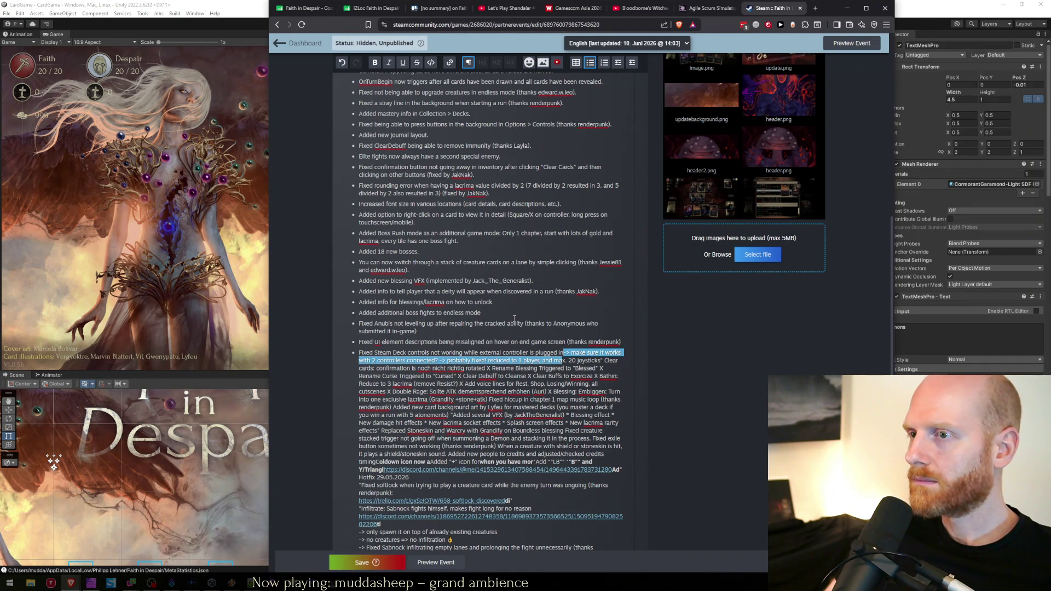
key("ctrl+shift+Right")
key("ctrl+shift+Right")
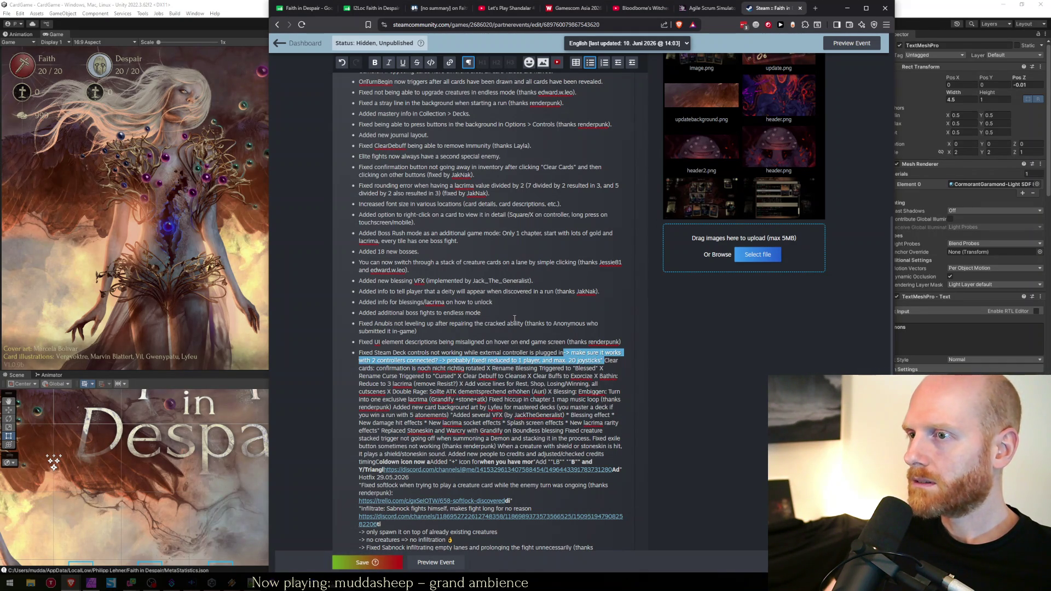
type("(thanks ")
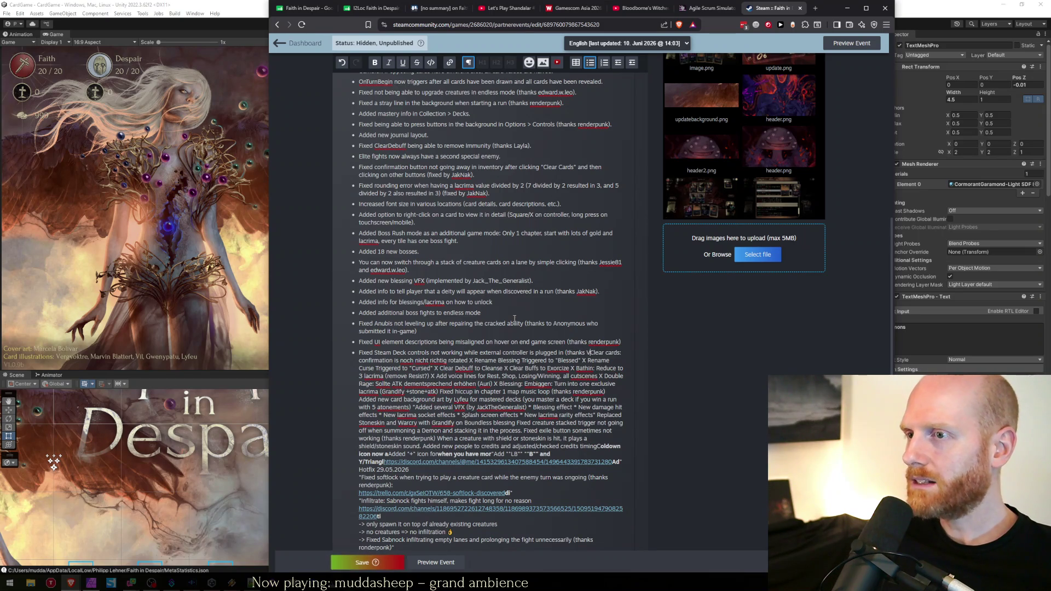
type("Valve)")
Delete the untranslated Clear cards note and the stray X markers around the Blessing rename.
key("Return")
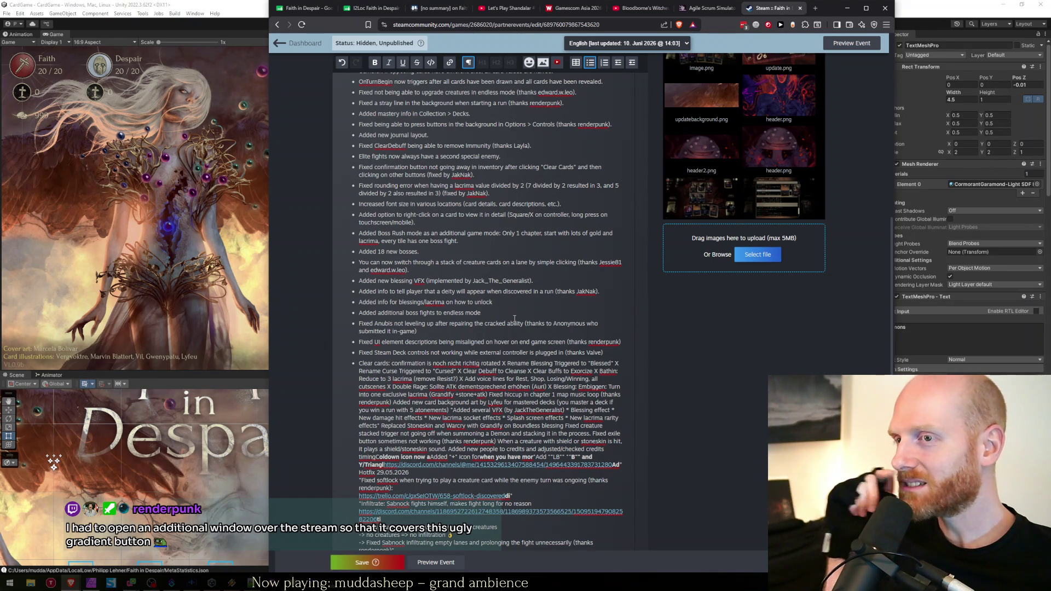
key("ctrl+shift+Right")
key("ctrl+shift+Right")
key("ctrl+shift+Right")
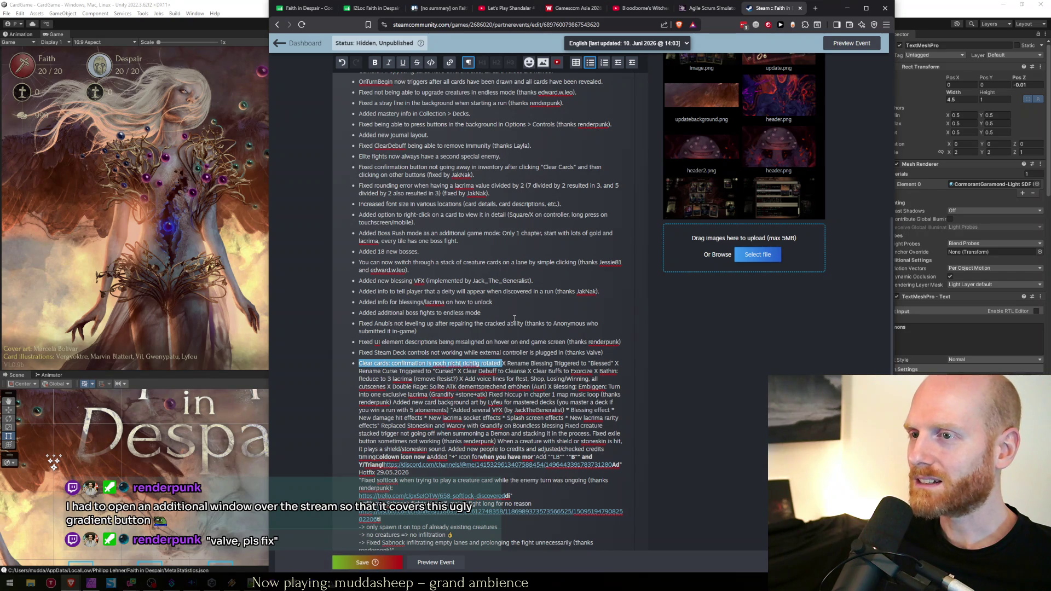
key("Delete")
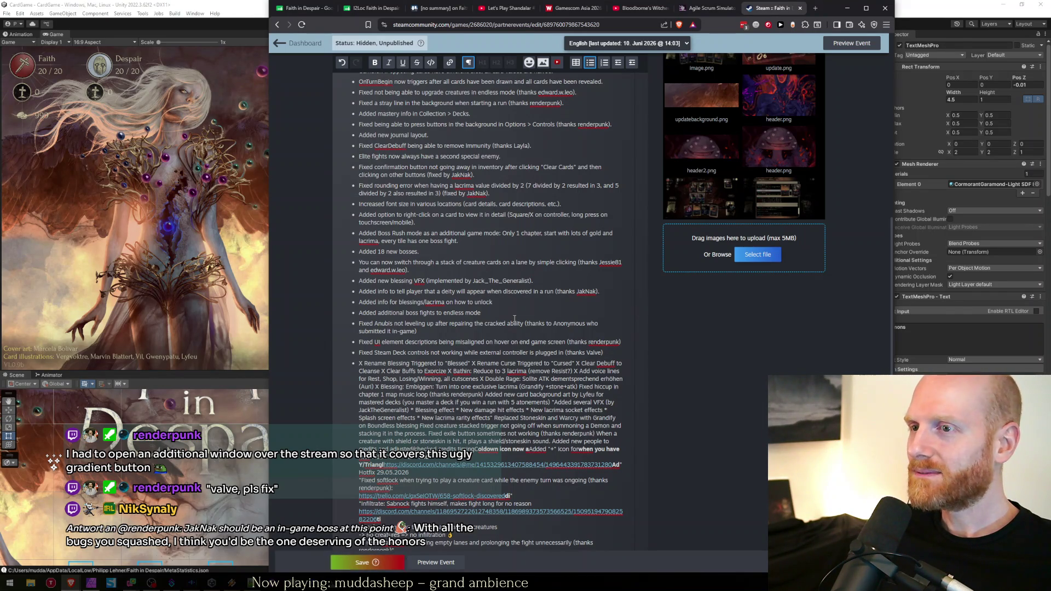
key("Delete")
key("Delete")
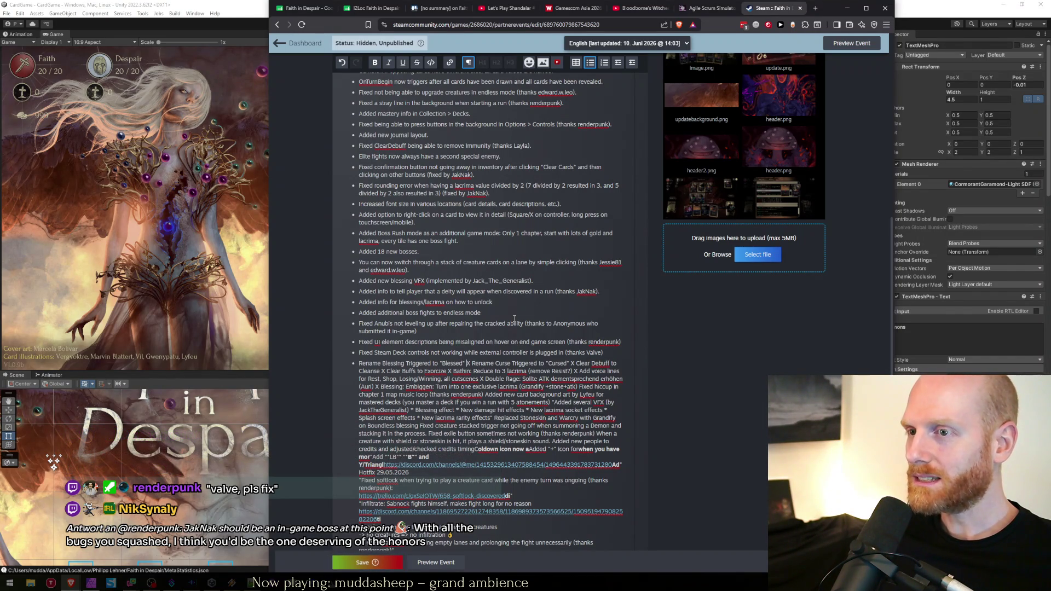
key("Delete")
key("Delete")
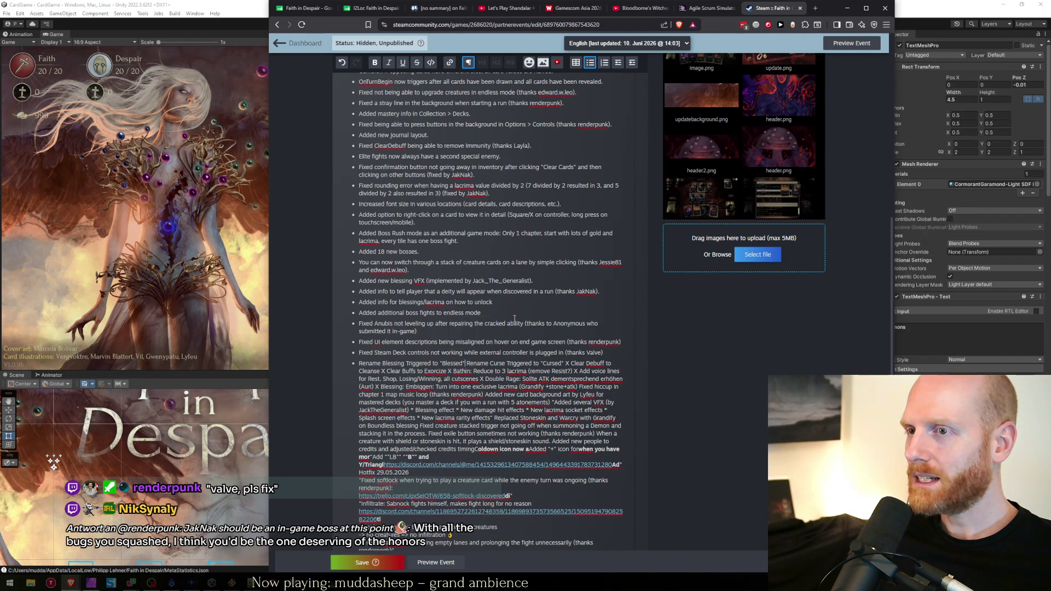
Split out the Curse rename bullet, change 'Rename' to 'Renamed', and quote 'Curse Triggered'.
key("Return")
type("d")
key("Up")
type("d")
key("Down")
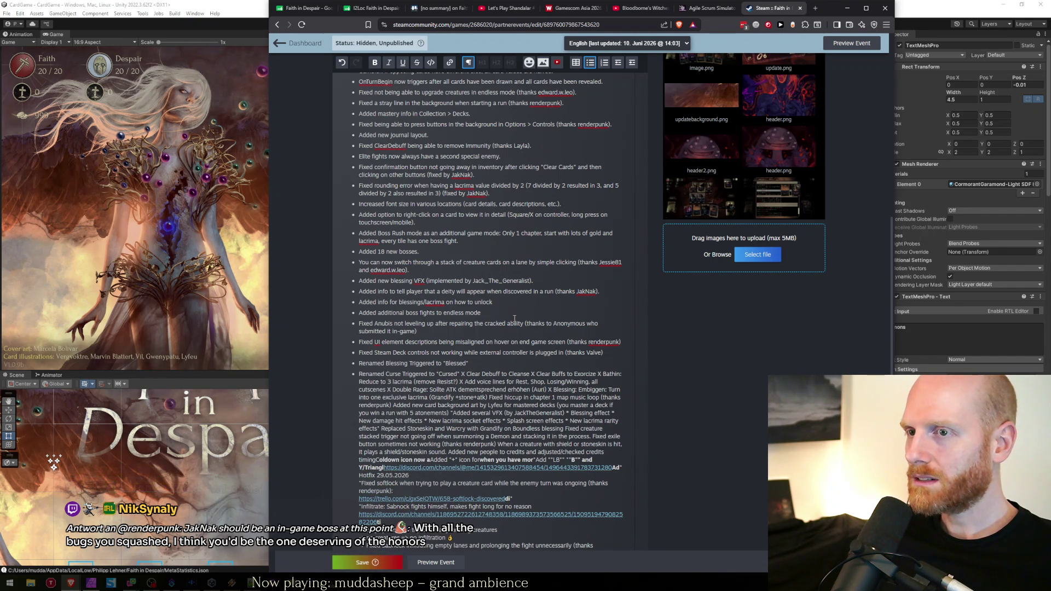
type("\"")
key("ctrl+Right")
type("\"")
key("Up")
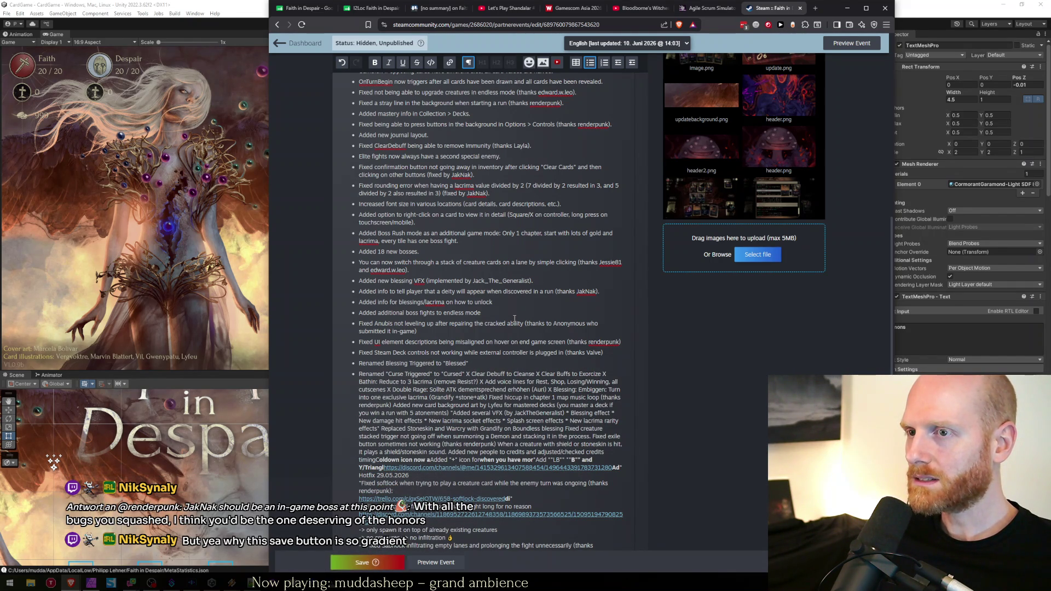
type("\"")
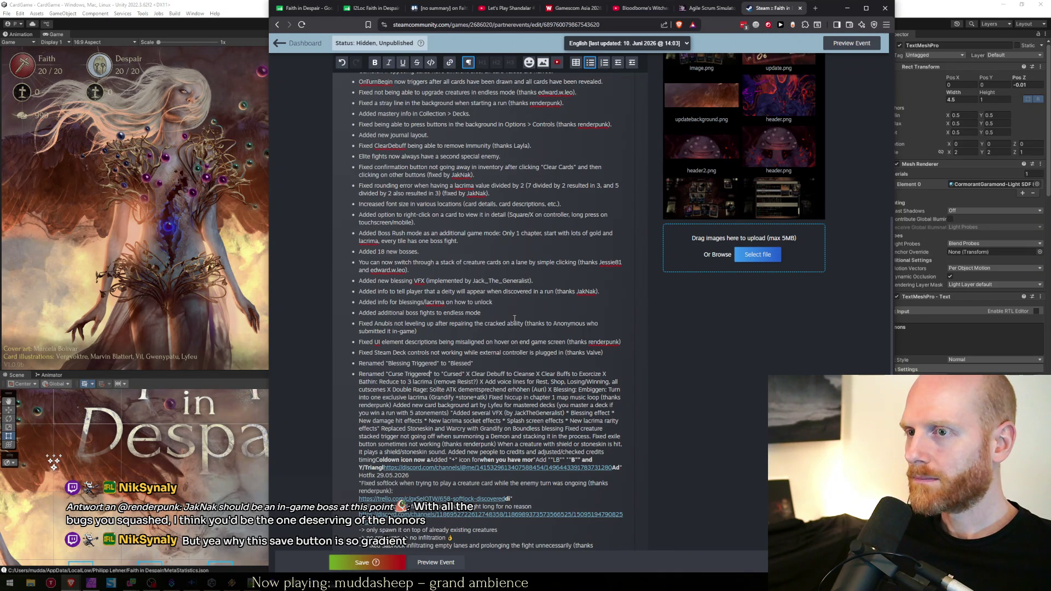
Add a bullet: Renamed "Clear Debuff" to "Cleanse".
key("Delete")
key("Delete")
key("Delete")
key("Return")
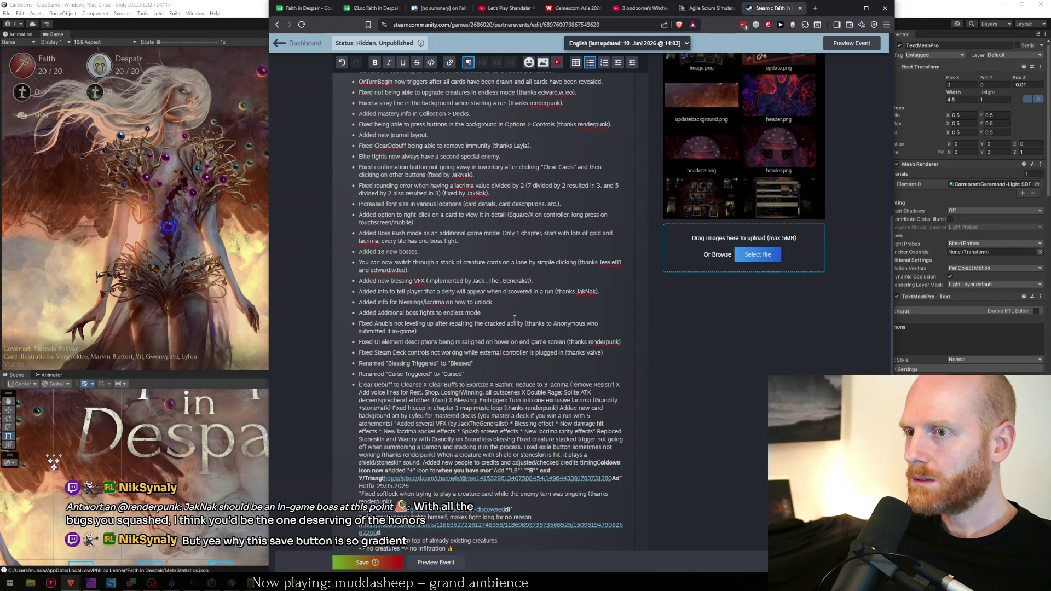
type("Renamed \"")
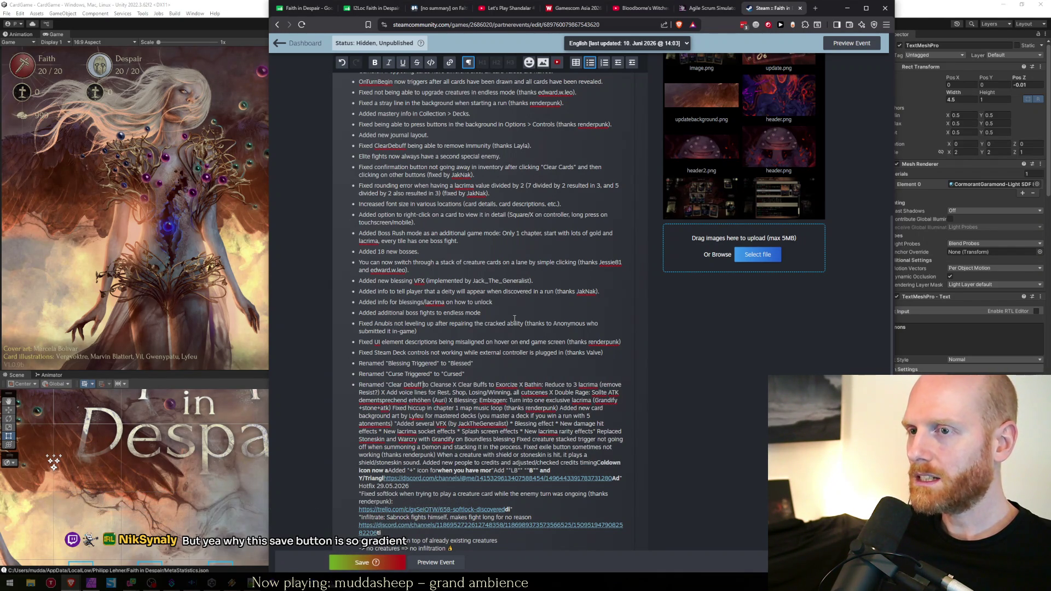
type("\"")
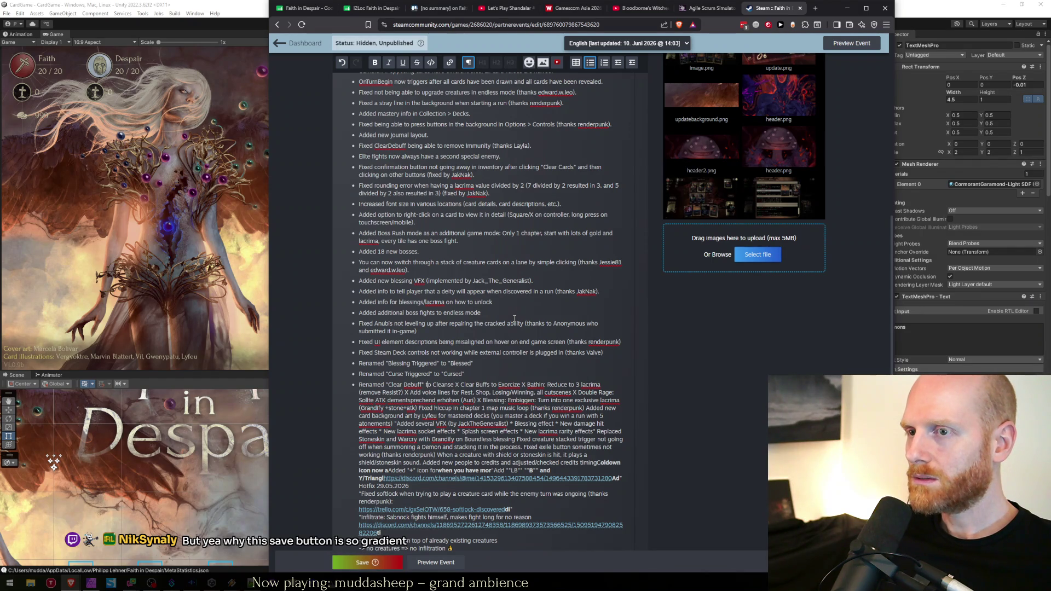
type(" \"")
key("Right")
key("Right")
key("Right")
type("\"")
Rewrite the Clear Buffs note as its own quoted Renamed bullet.
key("Return")
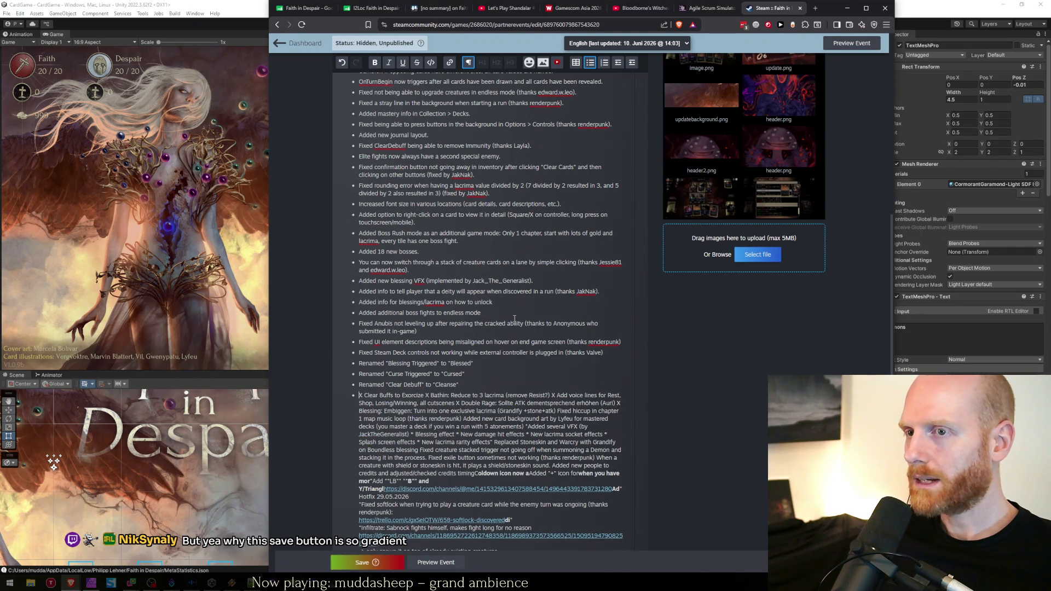
key("shift+Right")
type("Renamed \"")
key("Delete")
key("Right")
key("Right")
key("Right")
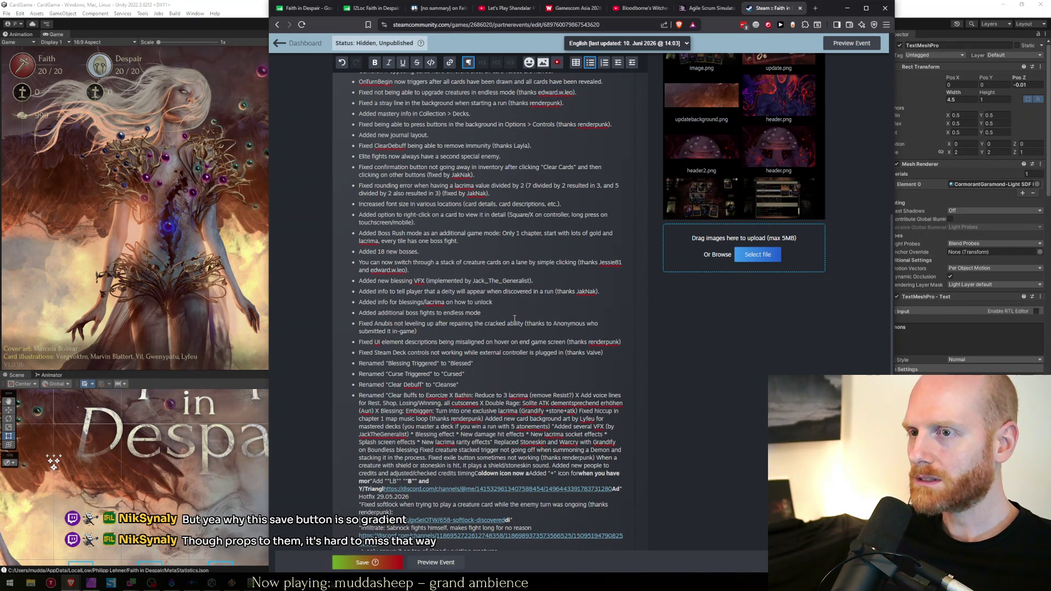
type("\"Clear Buff")
type("s\" to \"Exorcize")
type("\"Exorcize")
type("\"")
Move the Bathin note onto its own bullet and save the event.
key("Return")
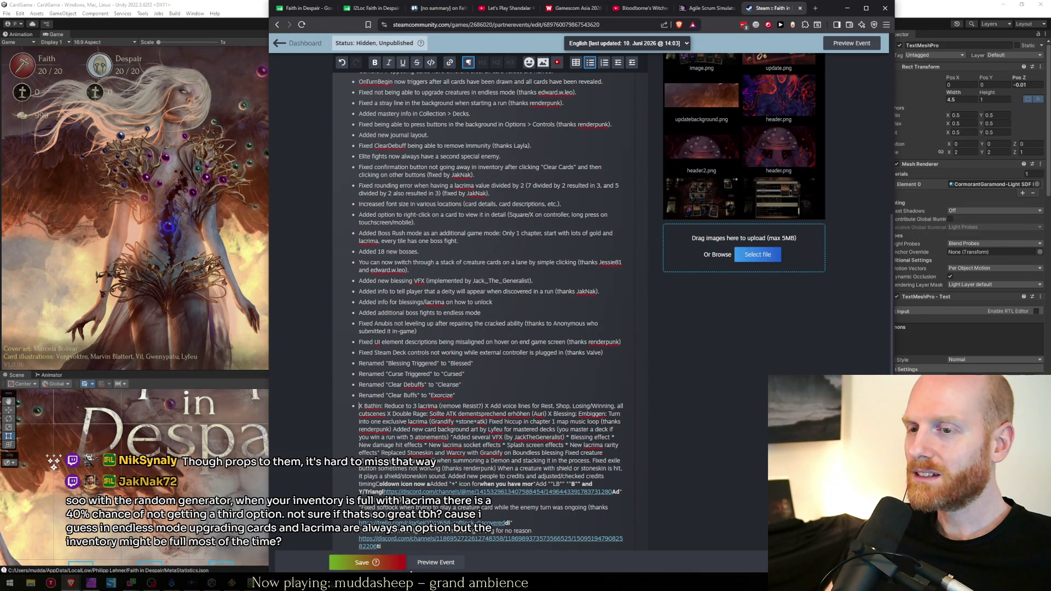
mouse_move(376, 563)
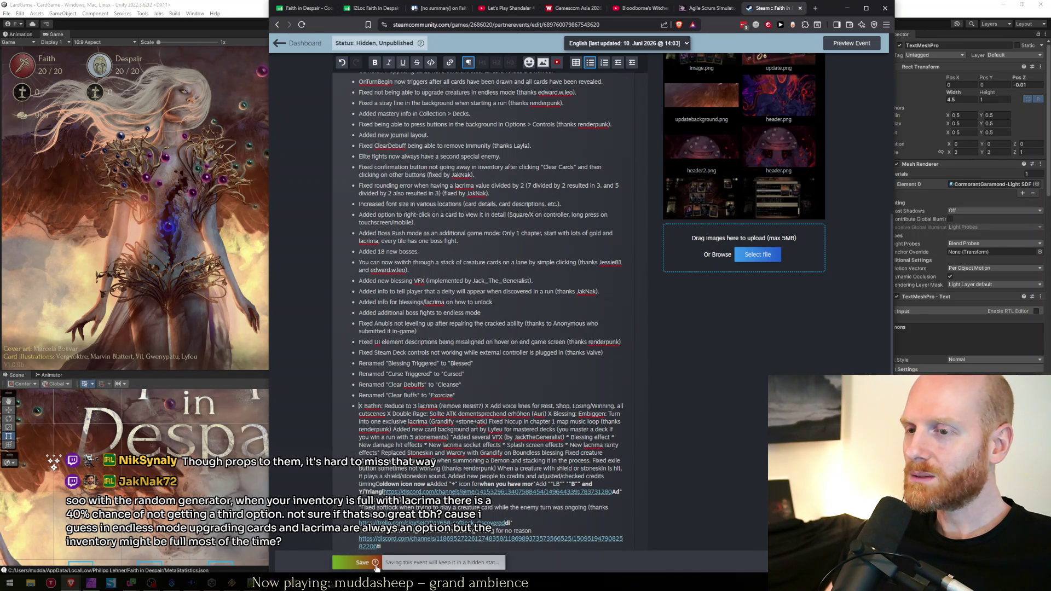
left_click(363, 563)
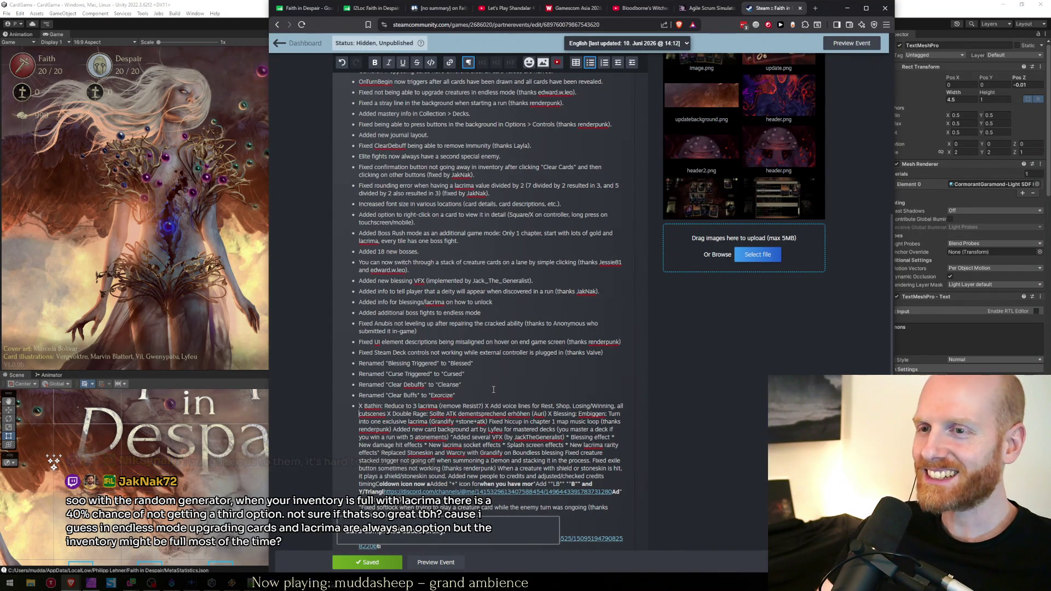
Remove the stray X before 'Bathin:' in the last bullet.
key("Delete")
key("Delete")
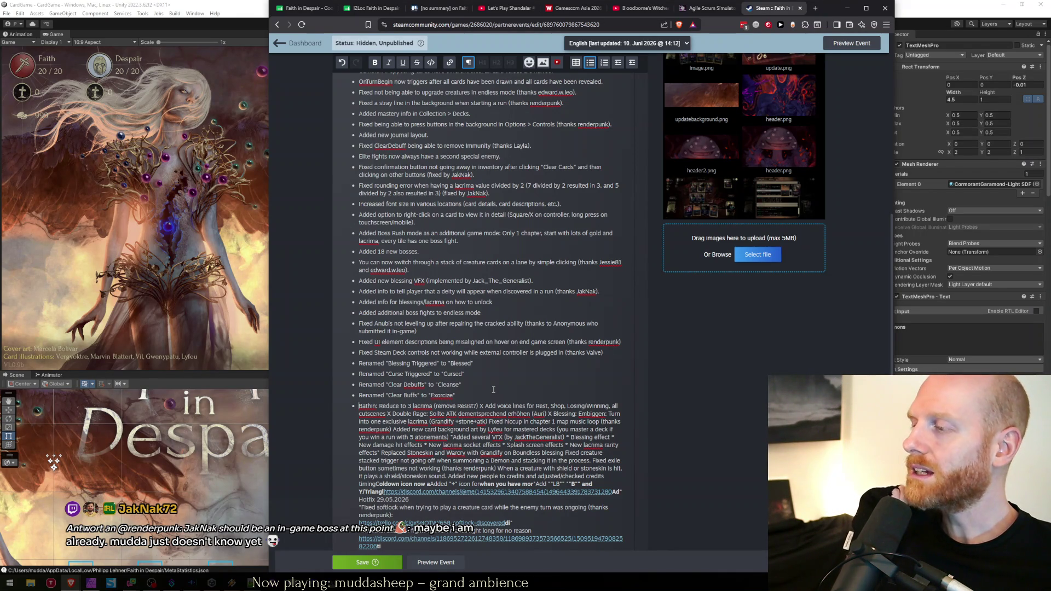
key("alt+Tab")
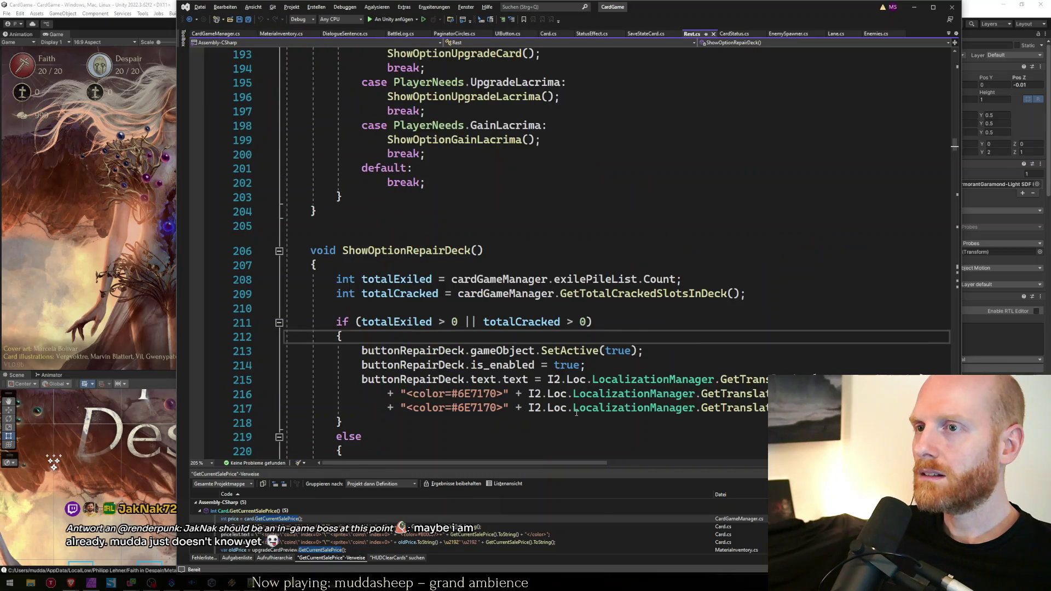
Search the game code for 40, then 30, to find the upgrade check.
scroll(576, 412, "down", 5)
key("ctrl+f")
type("40")
key("Return")
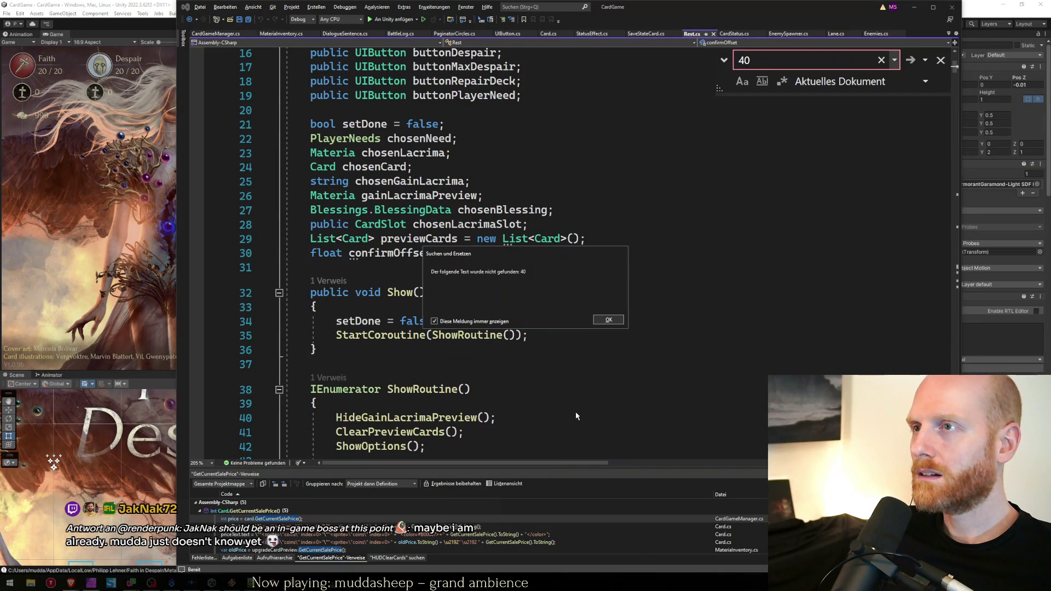
key("BackSpace")
key("BackSpace")
type("30")
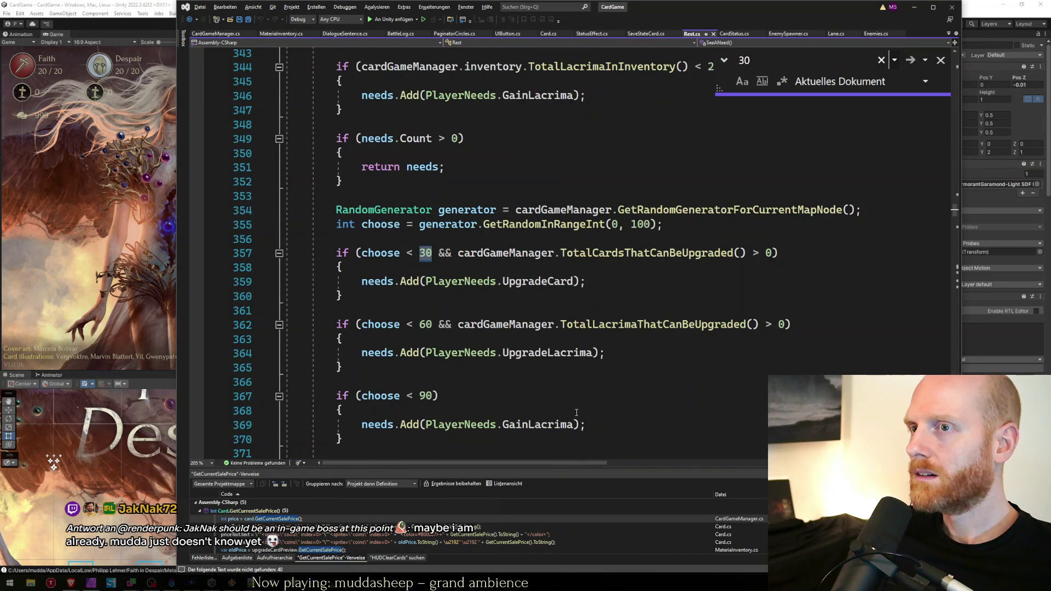
key("Escape")
key("Home")
key("Down")
key("Down")
key("Down")
key("Down")
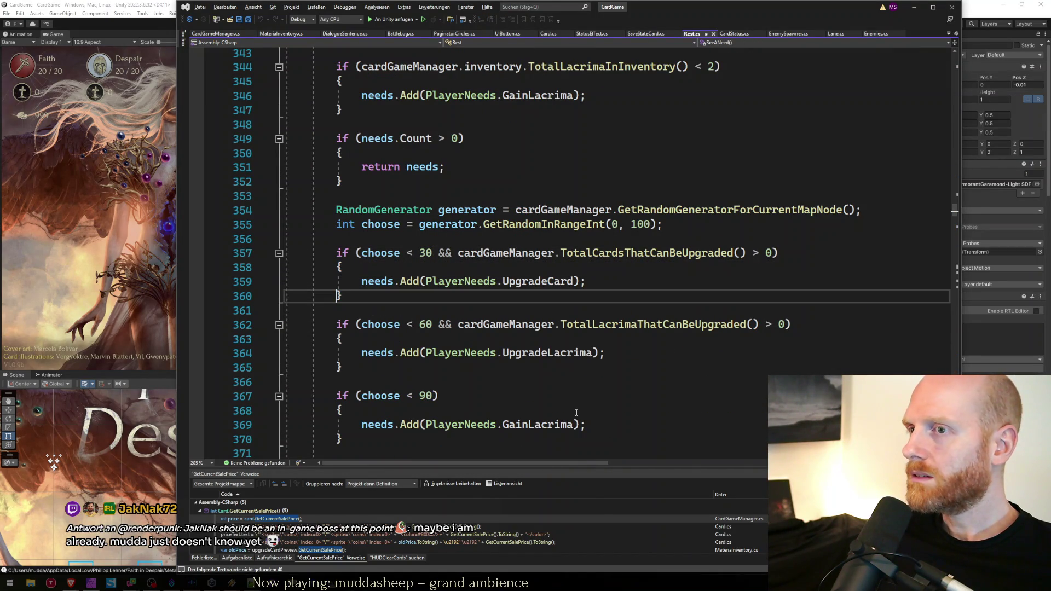
Add '&& cardGameManager.inventory.HasFreeSlots()' to the lacrima roll condition on line 367.
key("Up")
key("Up")
key("Up")
key("End")
key("Left")
type("&& card")
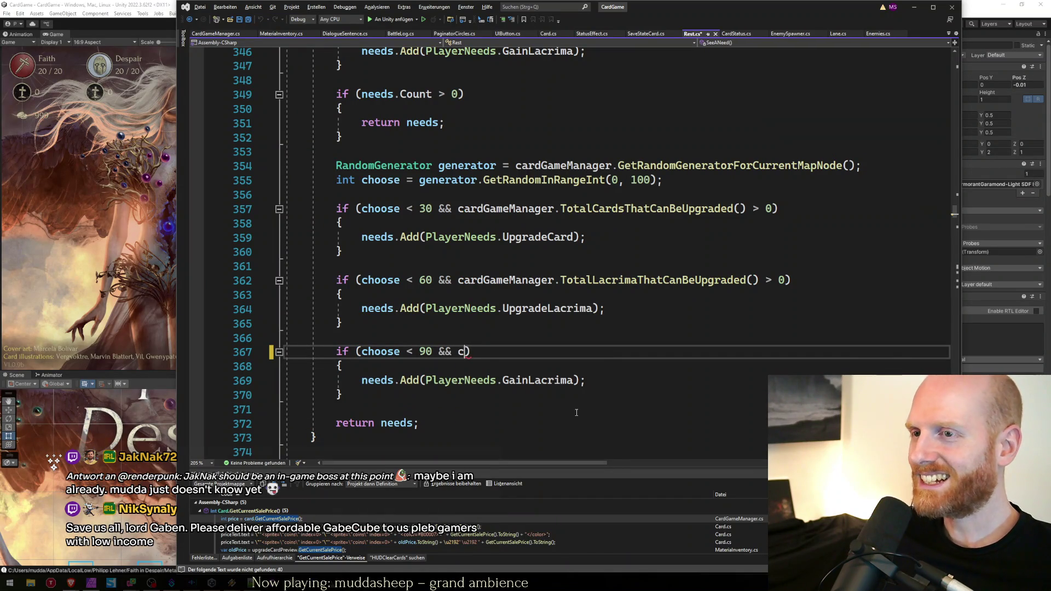
key("BackSpace")
key("BackSpace")
key("BackSpace")
type("ard")
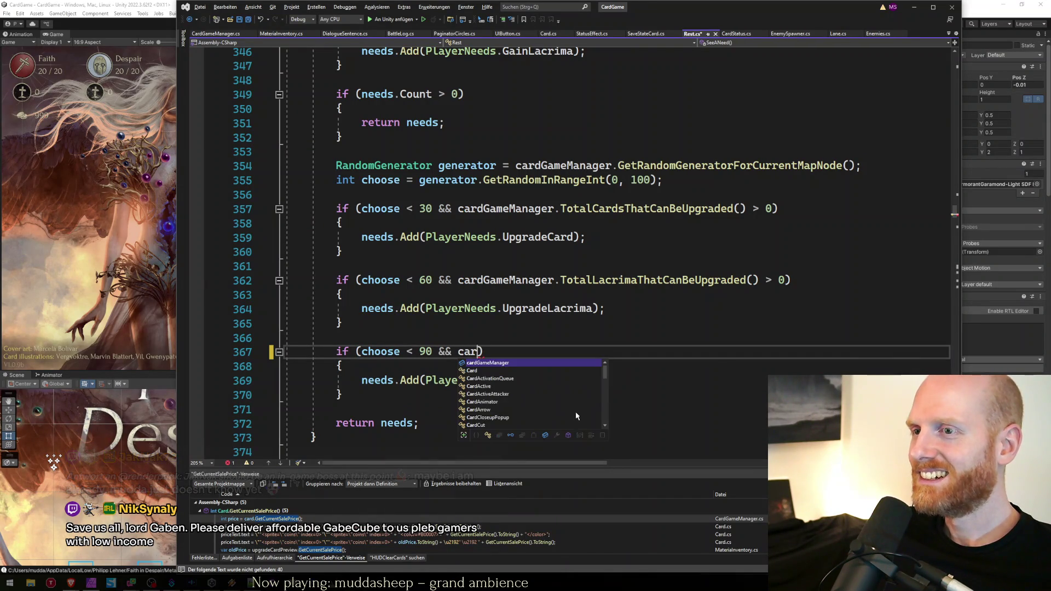
key("Tab")
type(".inventory")
type(".isful")
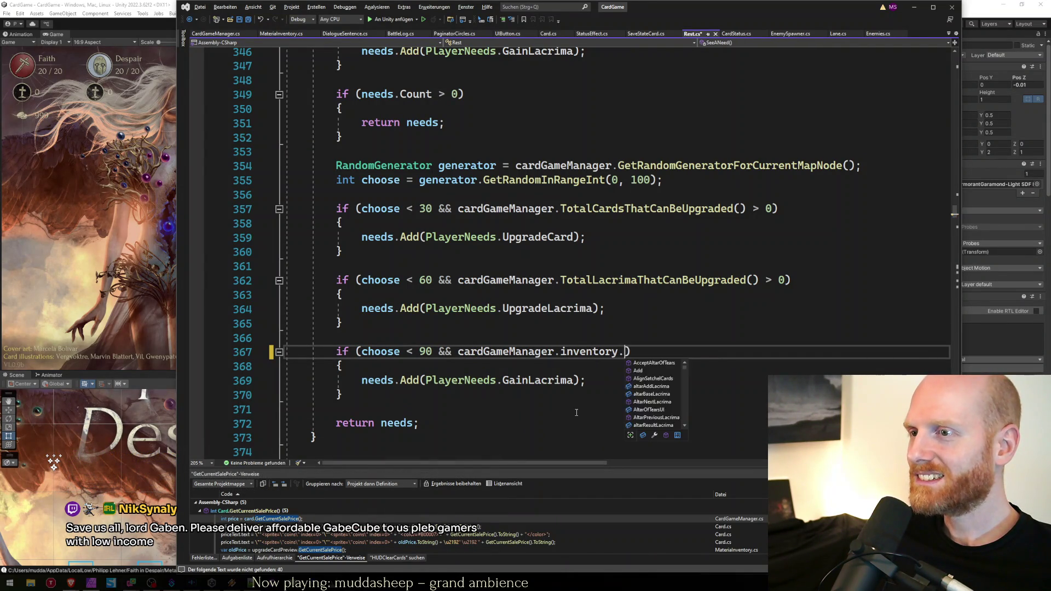
key("BackSpace")
key("BackSpace")
key("BackSpace")
type("has")
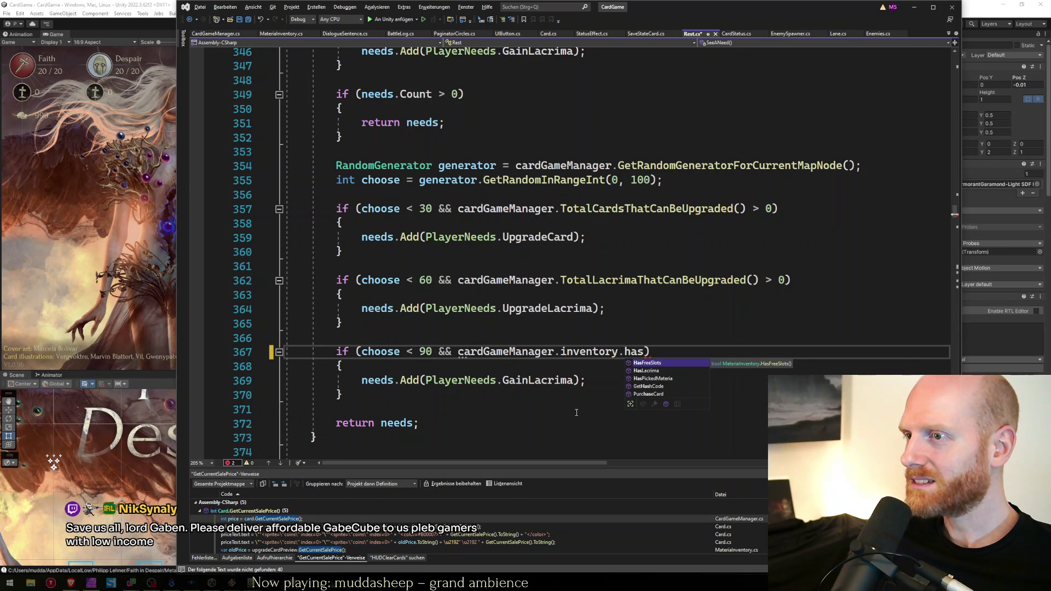
key("Tab")
type("()")
key("ctrl+Left")
key("ctrl+Left")
key("ctrl+Left")
key("End")
key("Left")
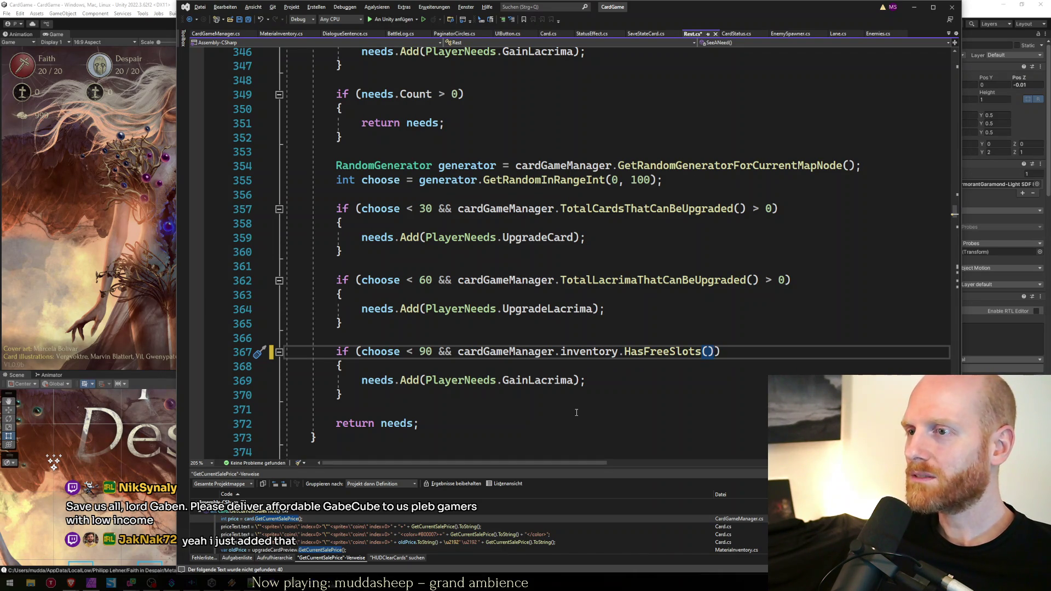
Remove the free-slots condition again, save Rest.cs, and return to the event editor.
key("ctrl+shift+Left")
key("ctrl+shift+Left")
key("ctrl+shift+Left")
key("ctrl+shift+Left")
key("ctrl+shift+Left")
key("shift+Right")
key("shift+Right")
key("shift+Right")
key("shift+Right")
key("Delete")
key("Up")
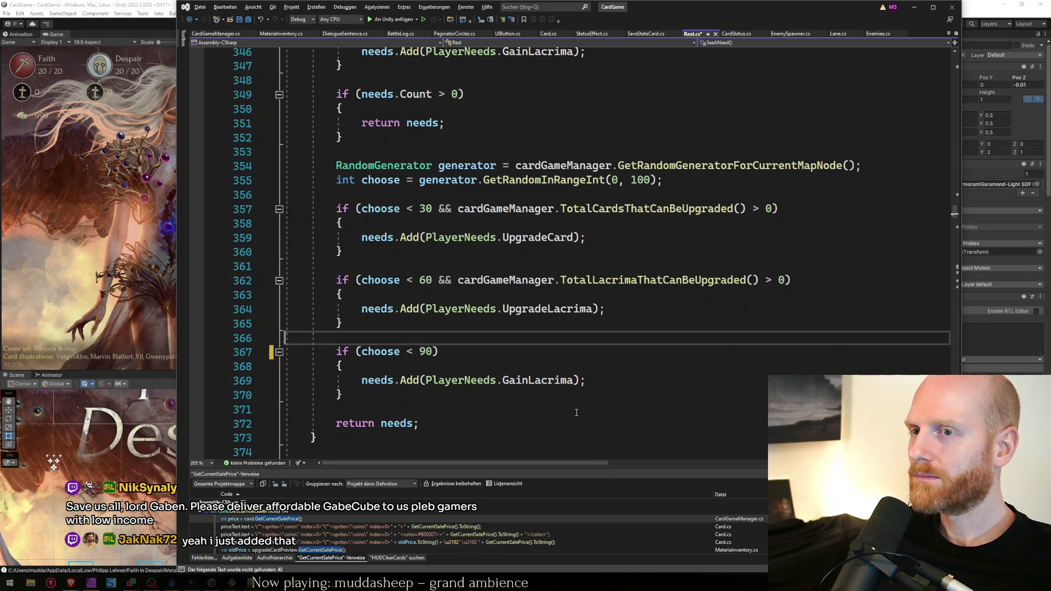
key("ctrl+s")
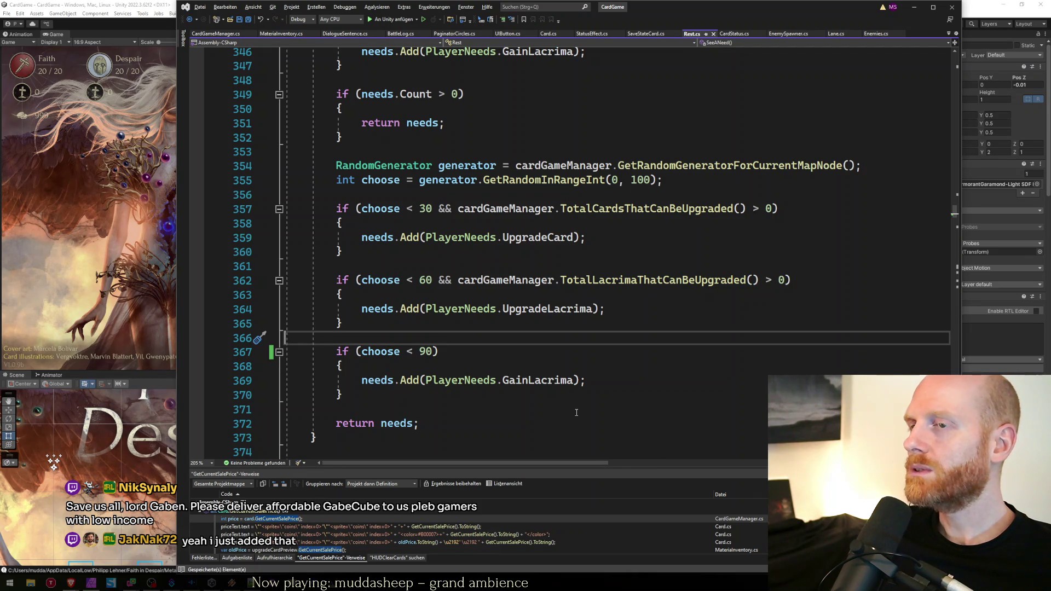
key("alt+Tab")
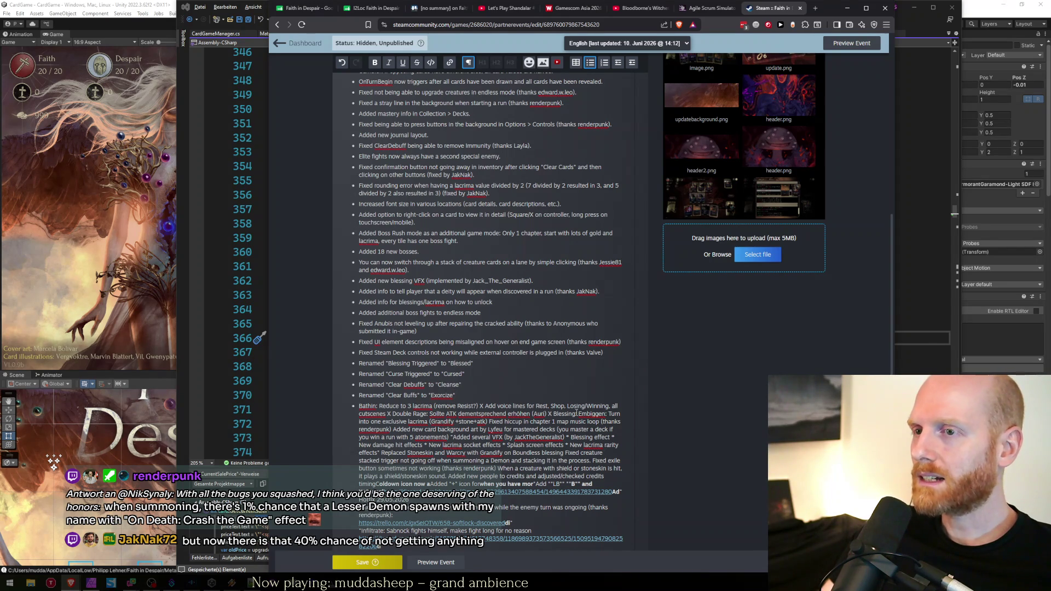
End the boss-fight, unlock-info and Exorcize rename lines with periods.
type(".")
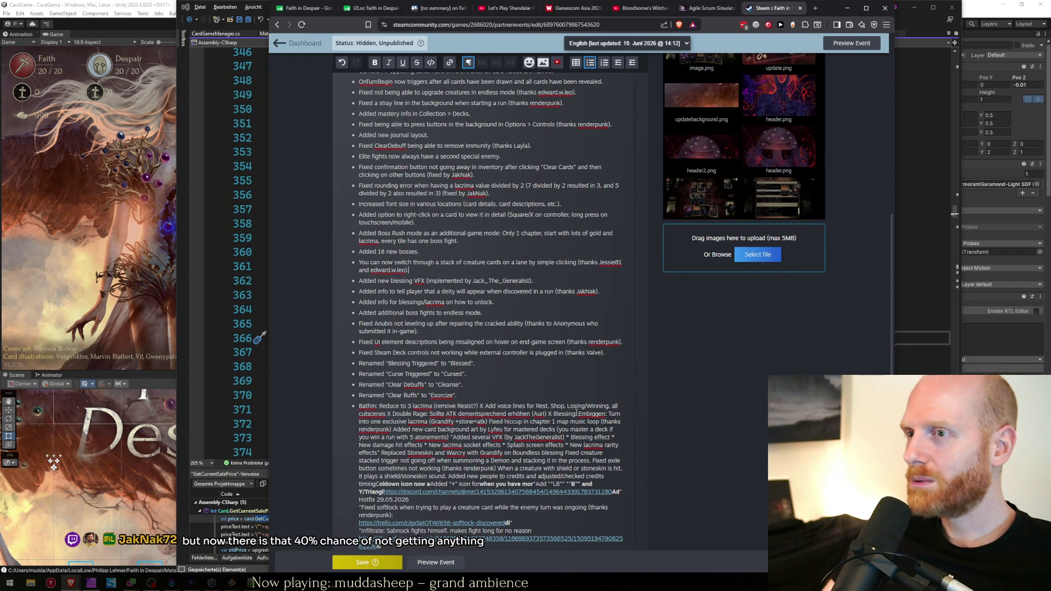
key("Down")
key("End")
key("Down")
key("Down")
key("Down")
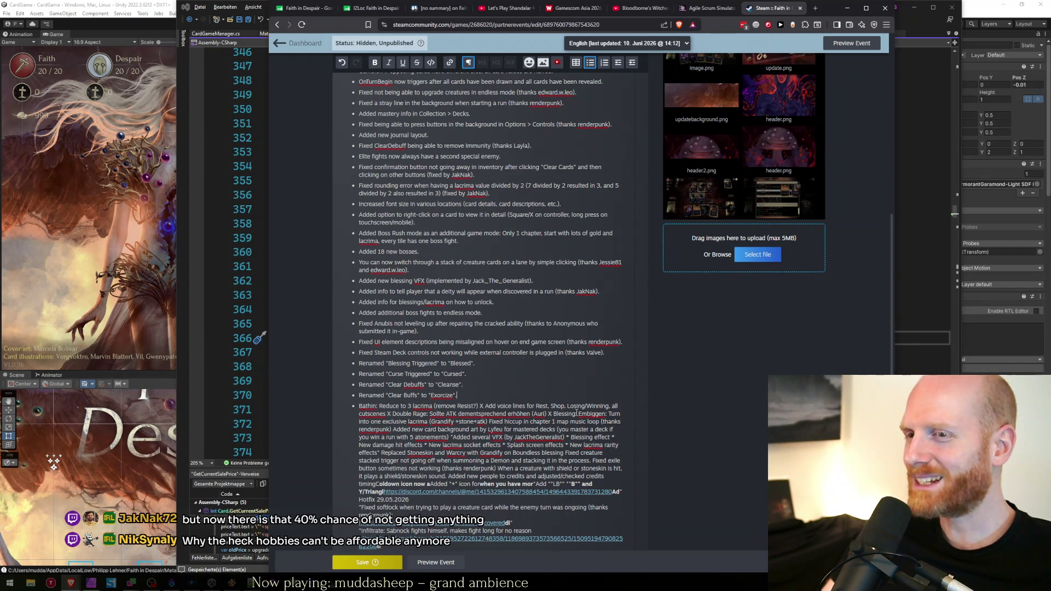
key("Right")
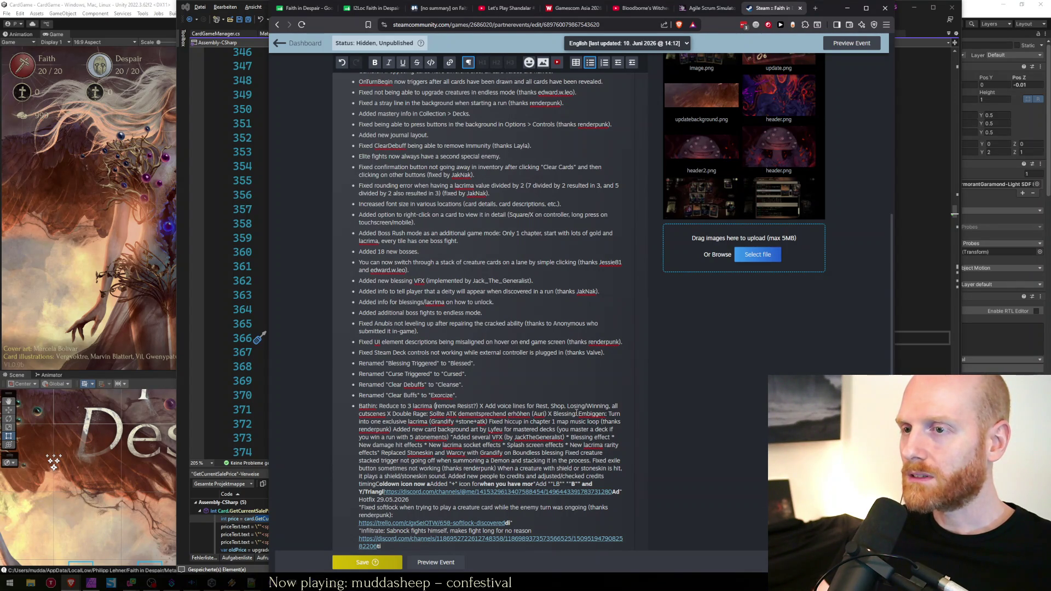
key("Home")
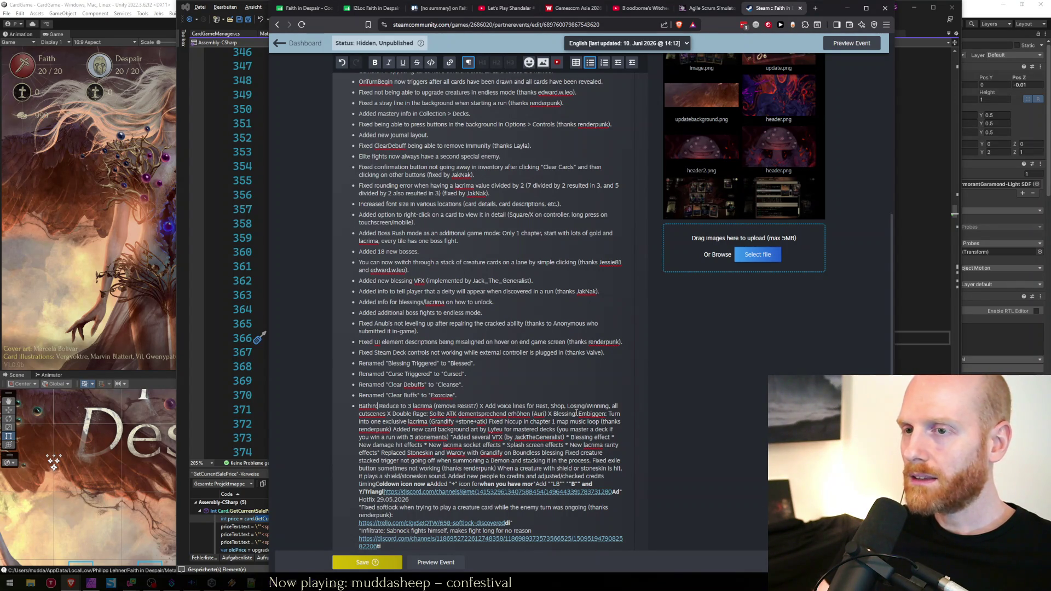
Rewrite the Bathin line as 'now only has 3 lacrima:' and delete the raw Reduce/Resist note.
type("now only has 3")
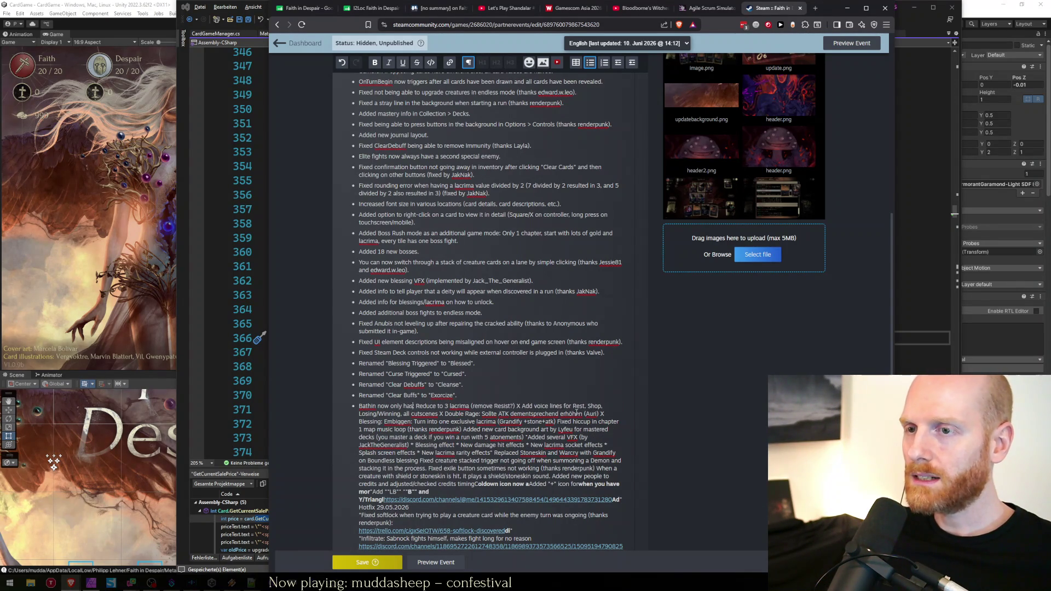
type(" lacrima:")
key("ctrl+shift+Right")
key("ctrl+shift+Right")
key("ctrl+shift+Right")
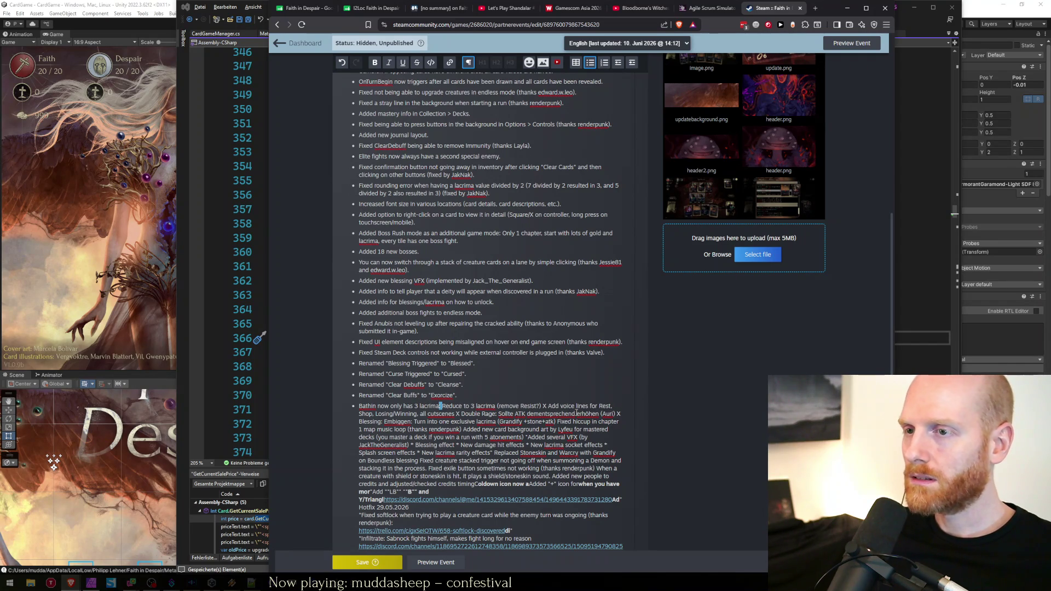
key("ctrl+shift+Right")
key("ctrl+shift+Right")
key("BackSpace")
Split out 'Added voice lines' and Double Rage bullets, crediting the voice actor.
key("Return")
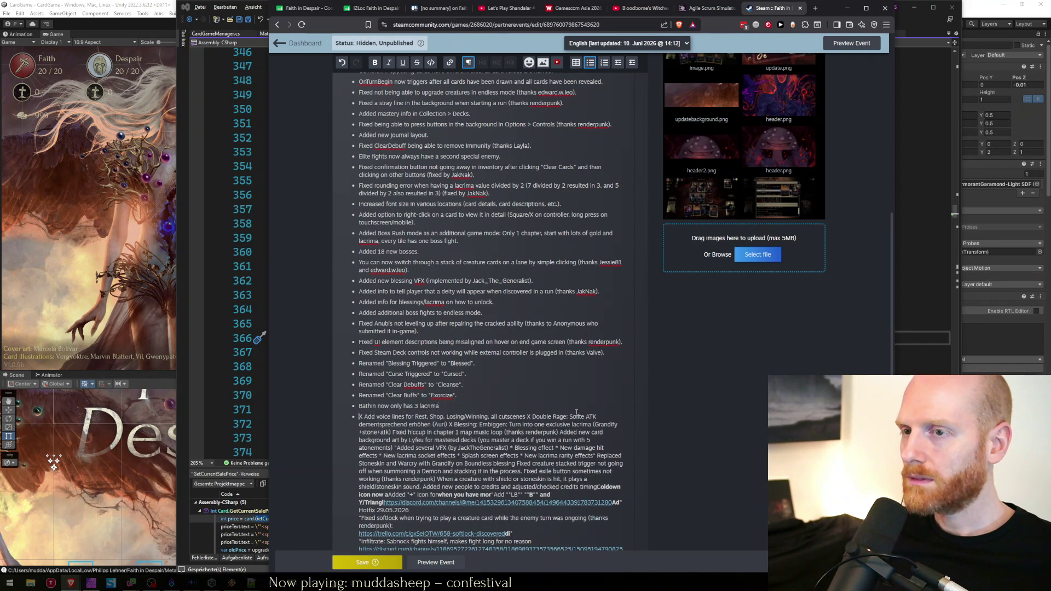
key("Delete")
key("Delete")
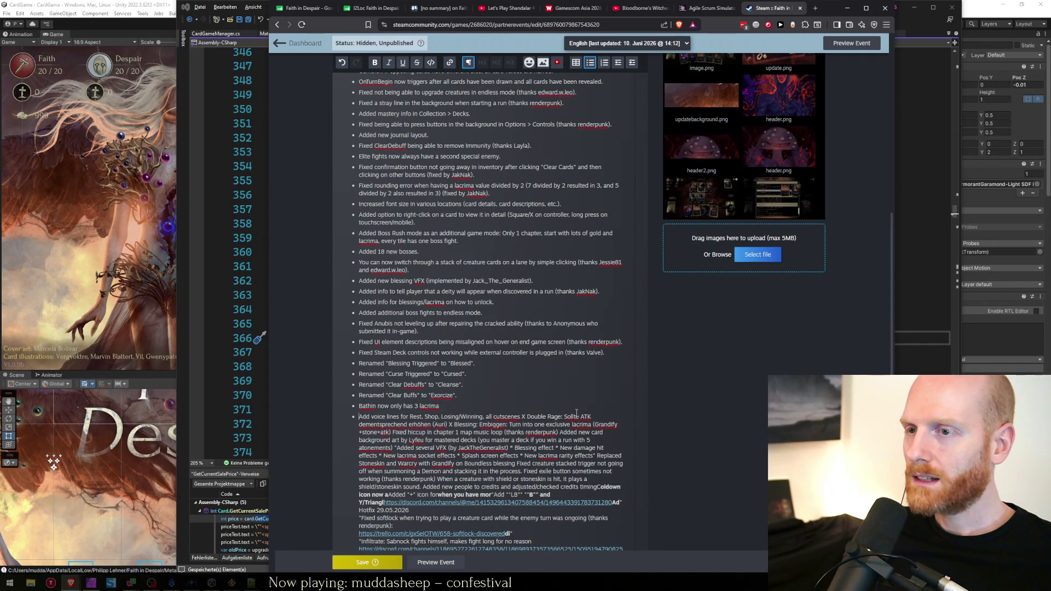
key("Right")
key("Right")
key("Right")
type("ed")
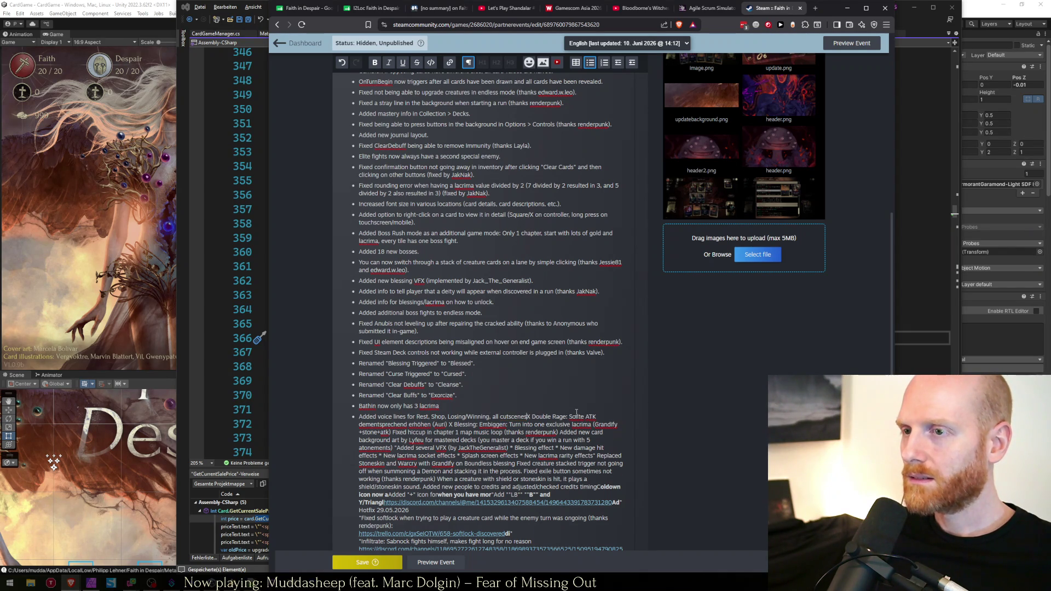
key("Return")
type("(")
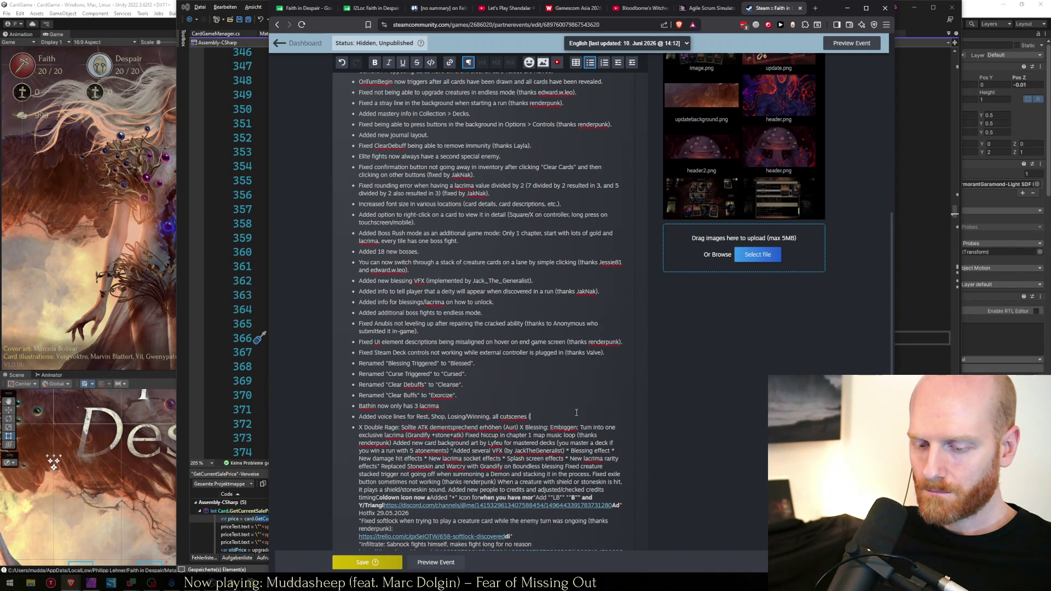
type("by Patrick Lamb")
Credit the audio processor and search the web for their name in a new tab.
key("ctrl+shift+Left")
key("ctrl+shift+Left")
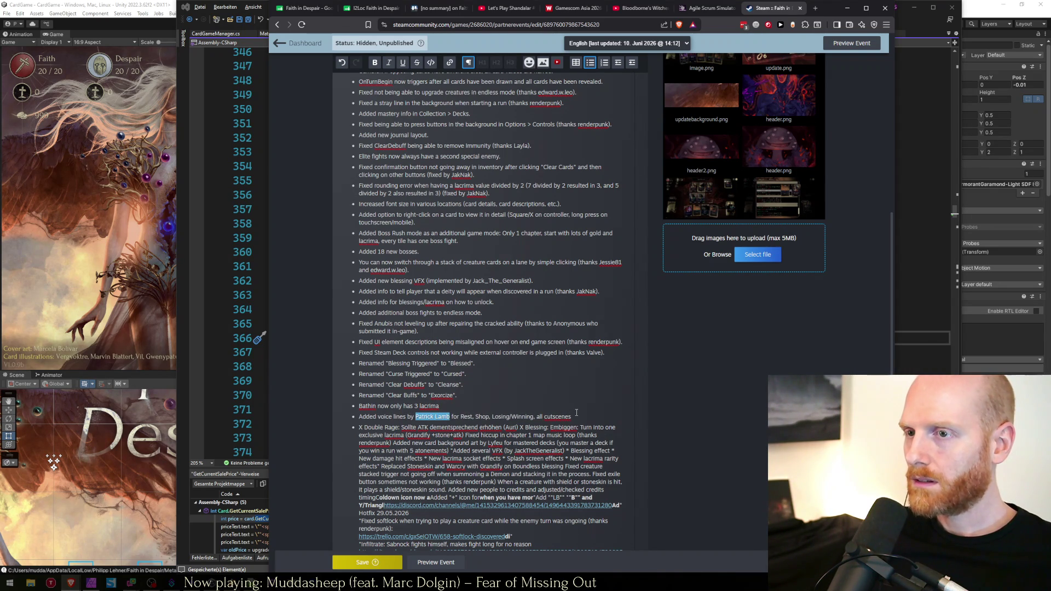
left_click(576, 413)
type("(")
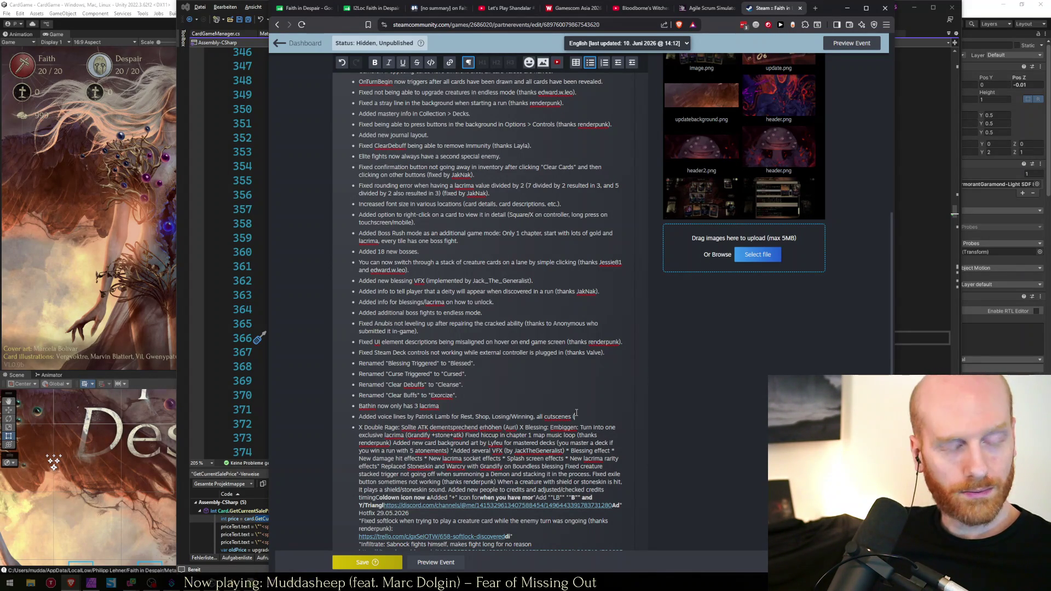
type("proces")
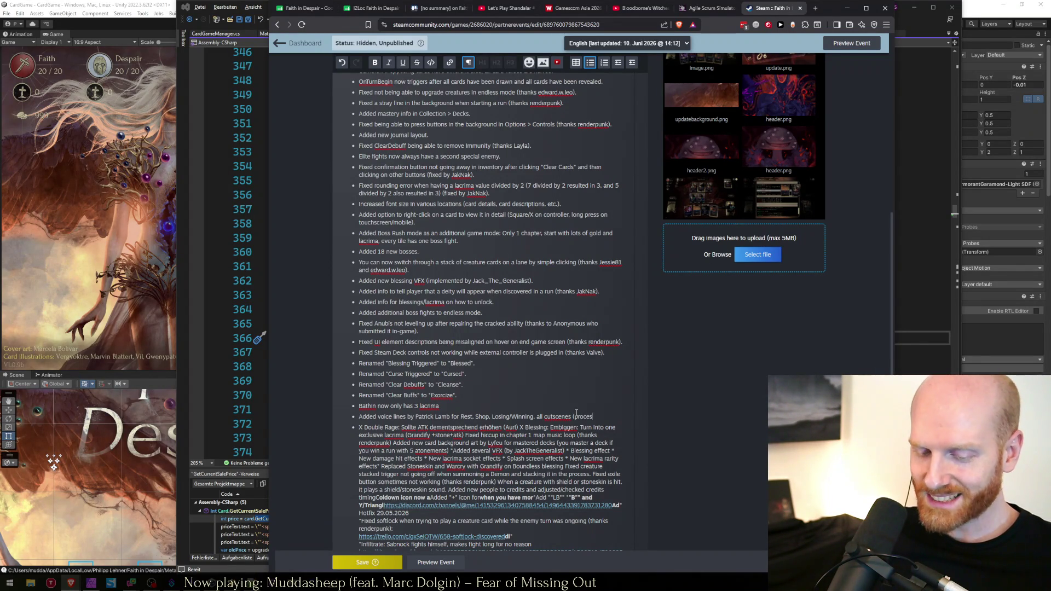
type("sedy T")
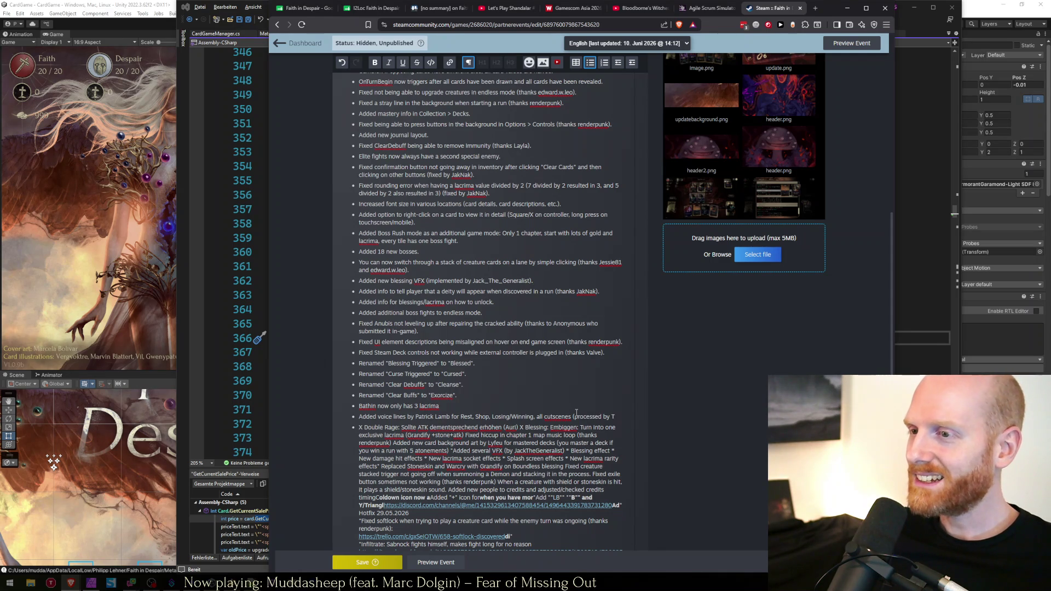
type(" LADDWICK")
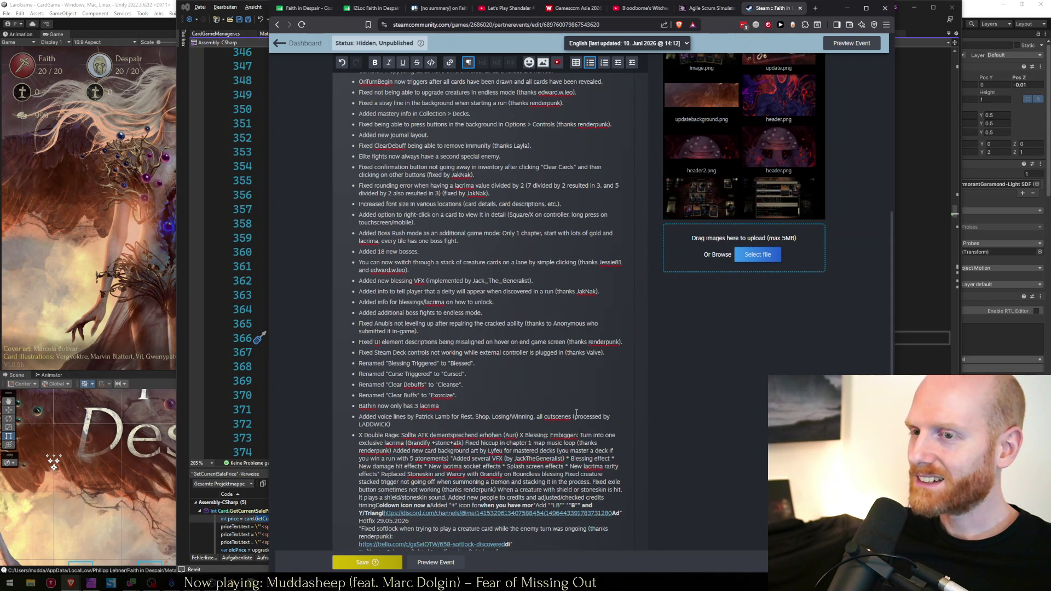
key("ctrl+shift+Left")
key("ctrl+c")
key("ctrl+t")
key("ctrl+v")
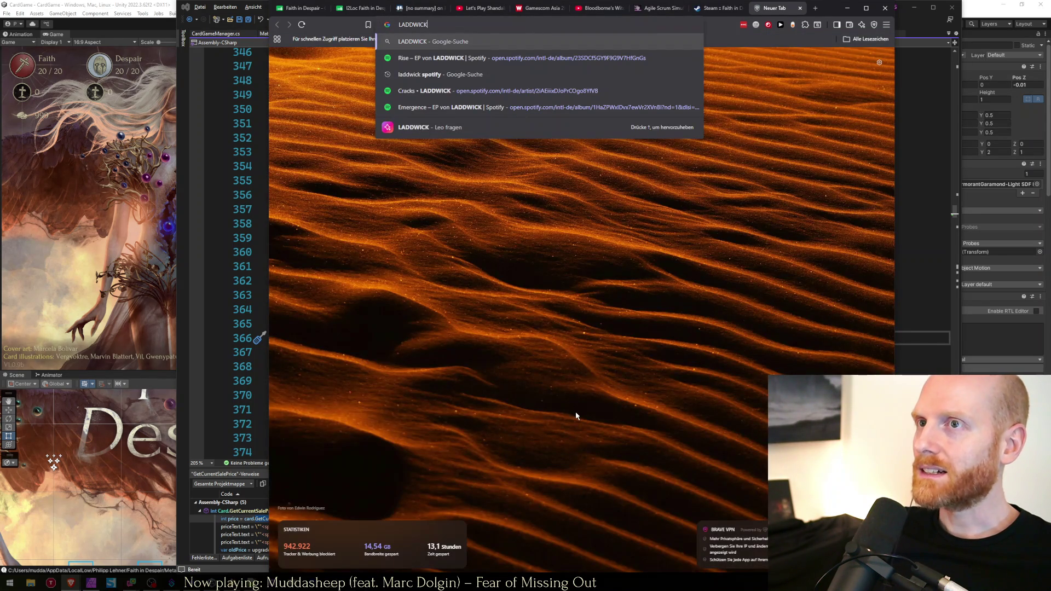
Open the audio processor's Spotify artist page and copy its web address back to the editor.
key("Down")
key("Down")
key("Down")
key("Return")
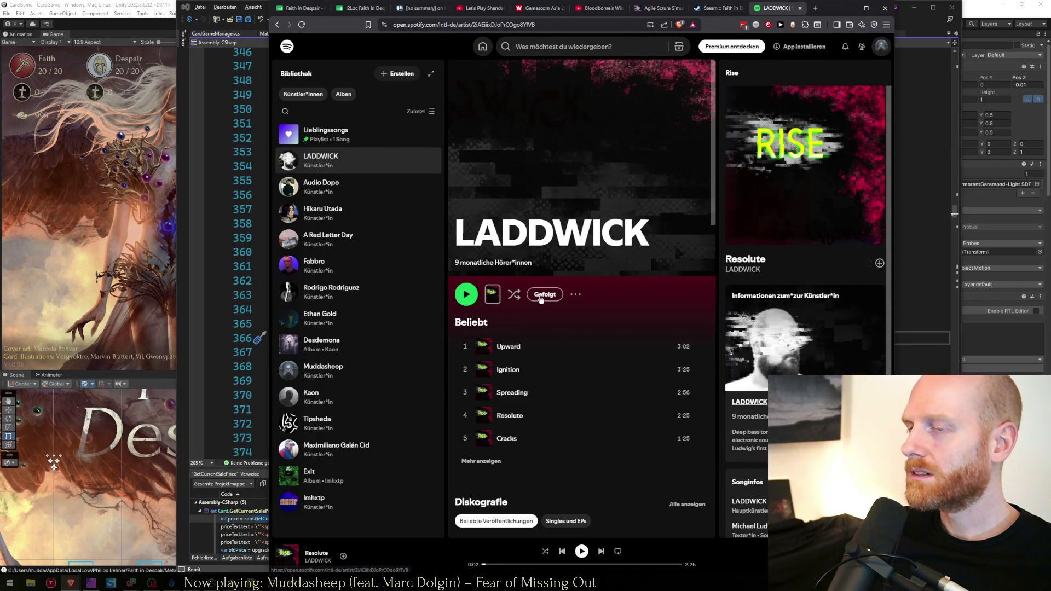
middle_click(754, 404)
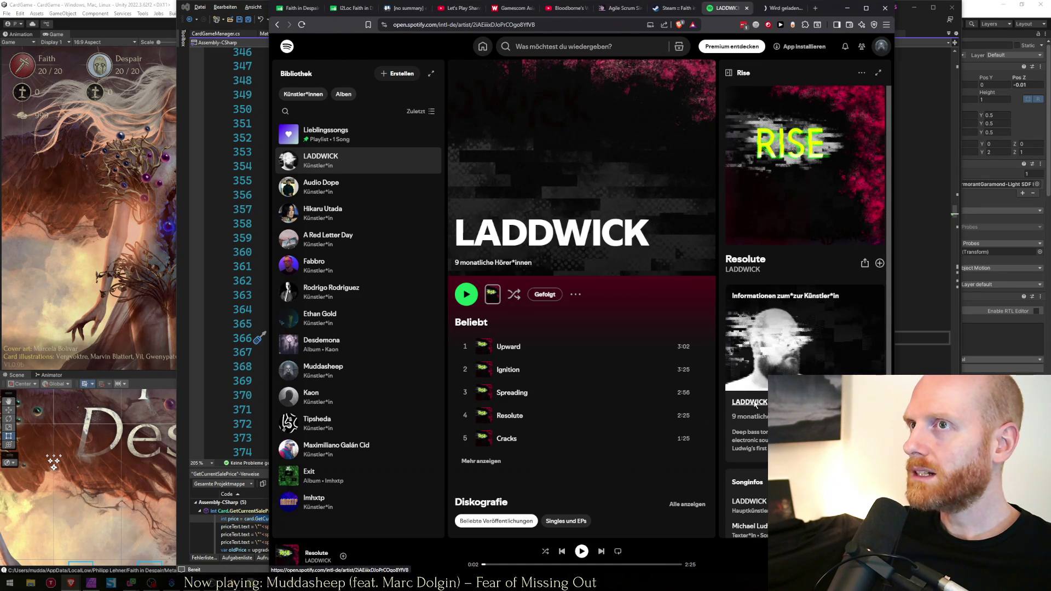
middle_click(781, 12)
left_click(577, 25)
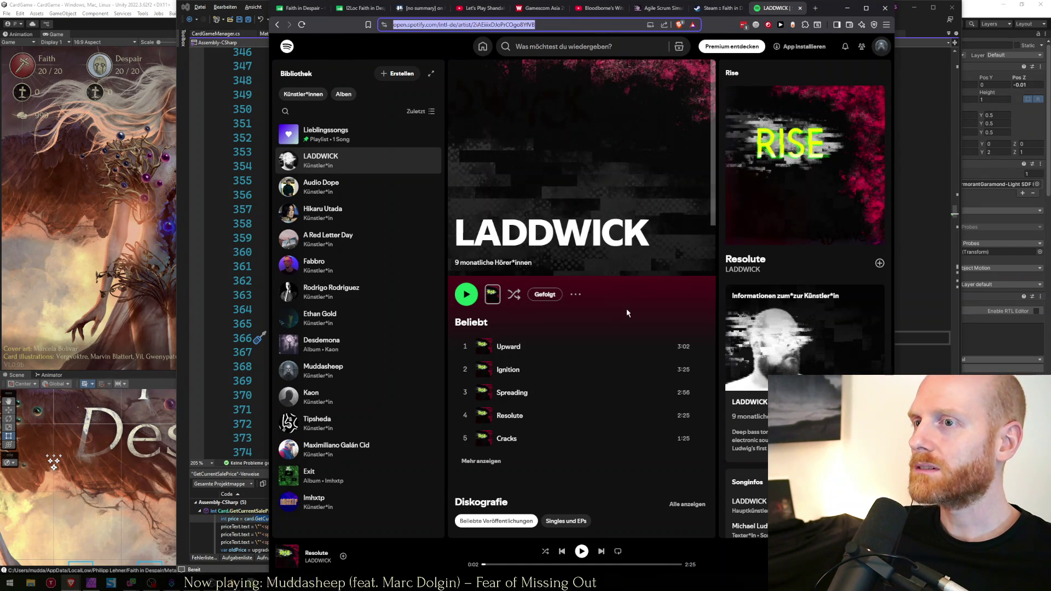
key("ctrl+shift+Tab")
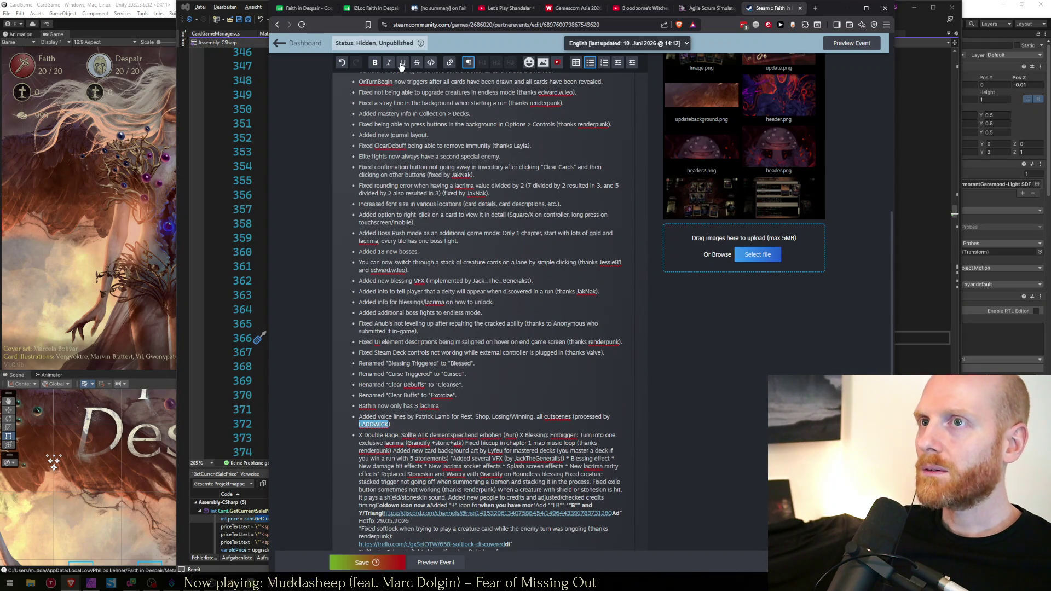
Link the first credited name to its Spotify artist page and copy the voice actor's website address.
left_click(449, 62)
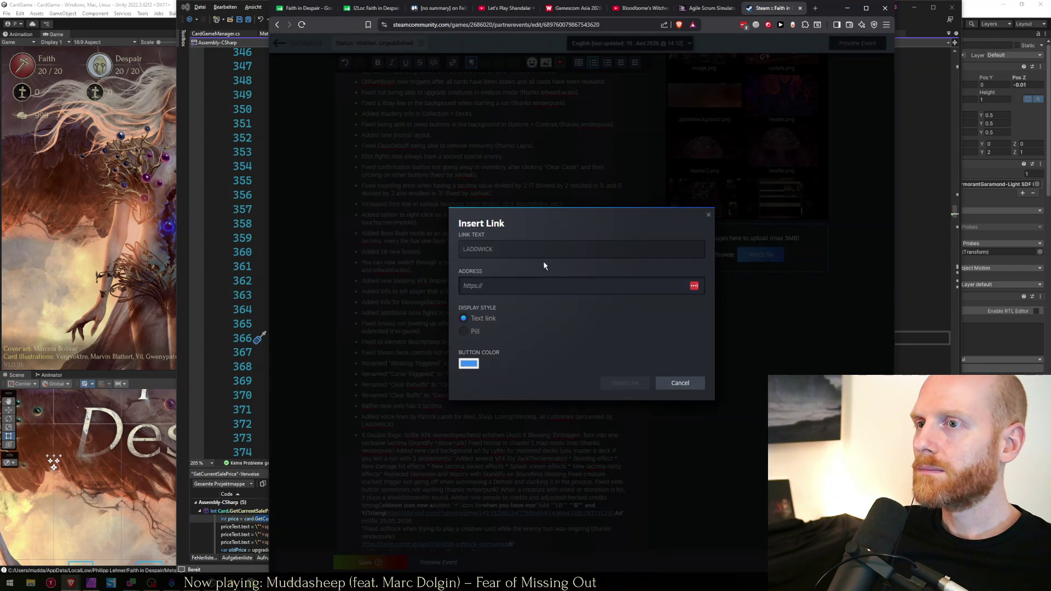
left_click(639, 382)
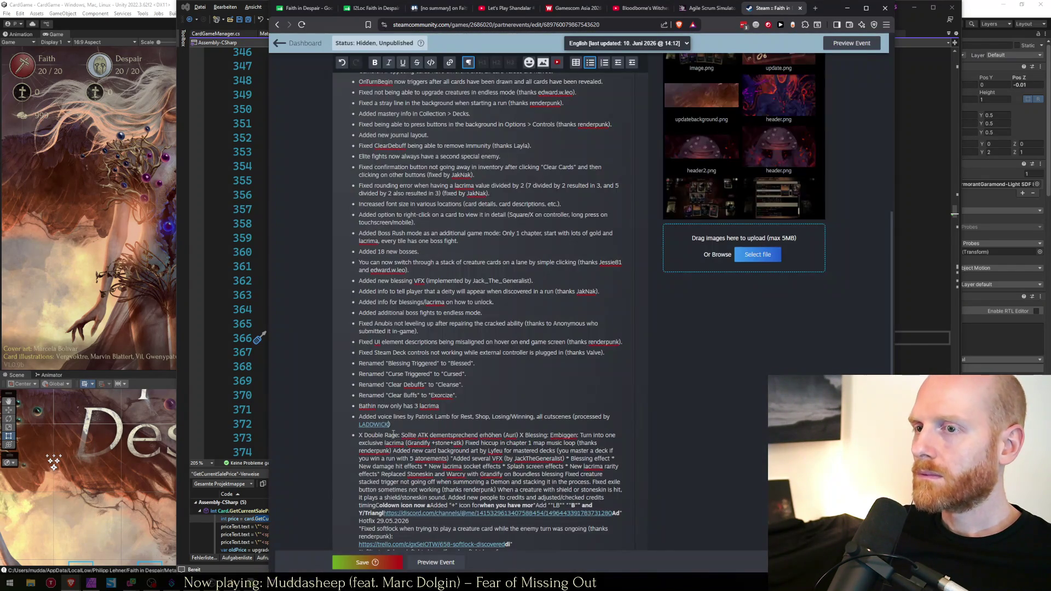
key("ctrl+t")
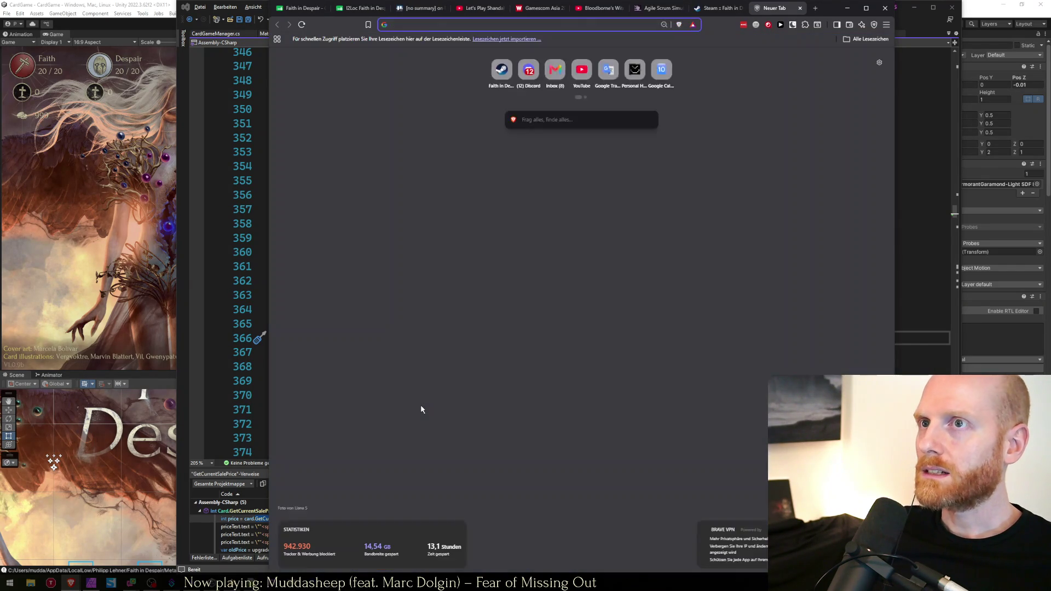
type("patric")
key("Return")
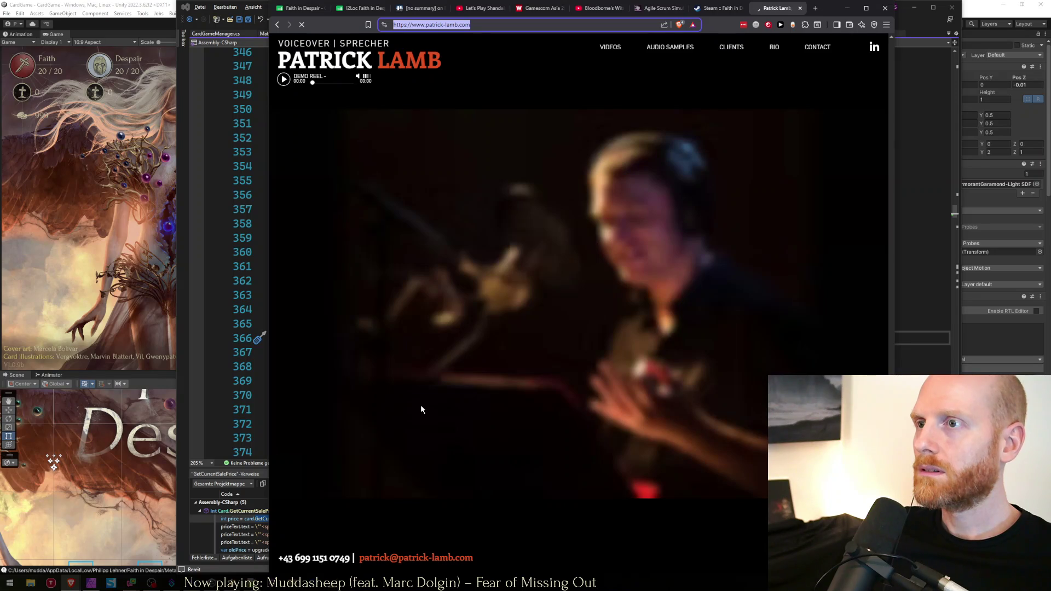
key("ctrl+w")
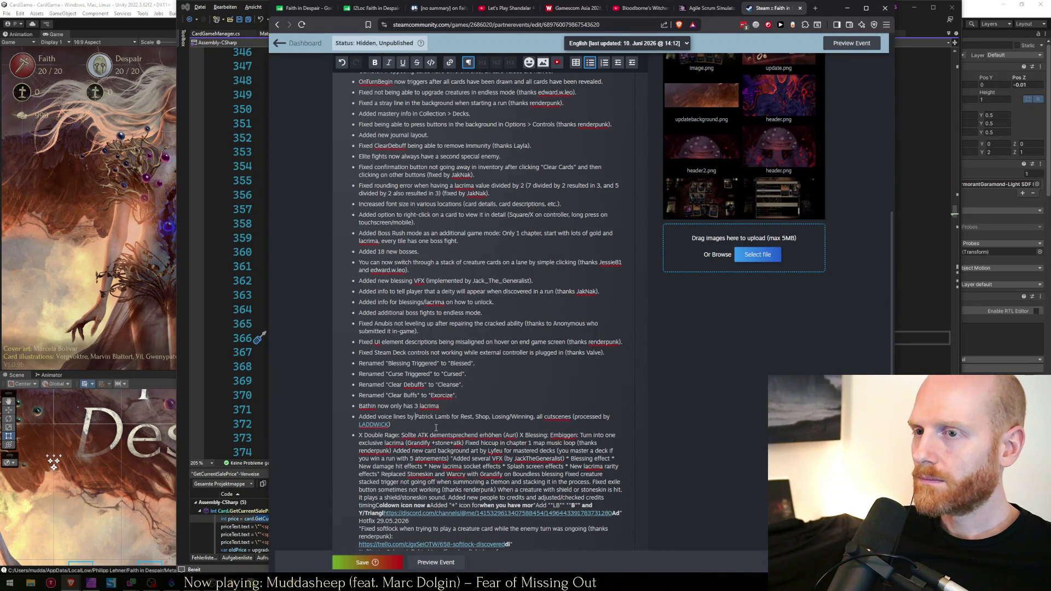
Hyperlink the voice actor's name to his website and save the event.
key("ctrl+shift+Right")
key("ctrl+shift+Right")
key("ctrl+shift+Right")
key("shift+Left")
key("shift+Left")
key("shift+Left")
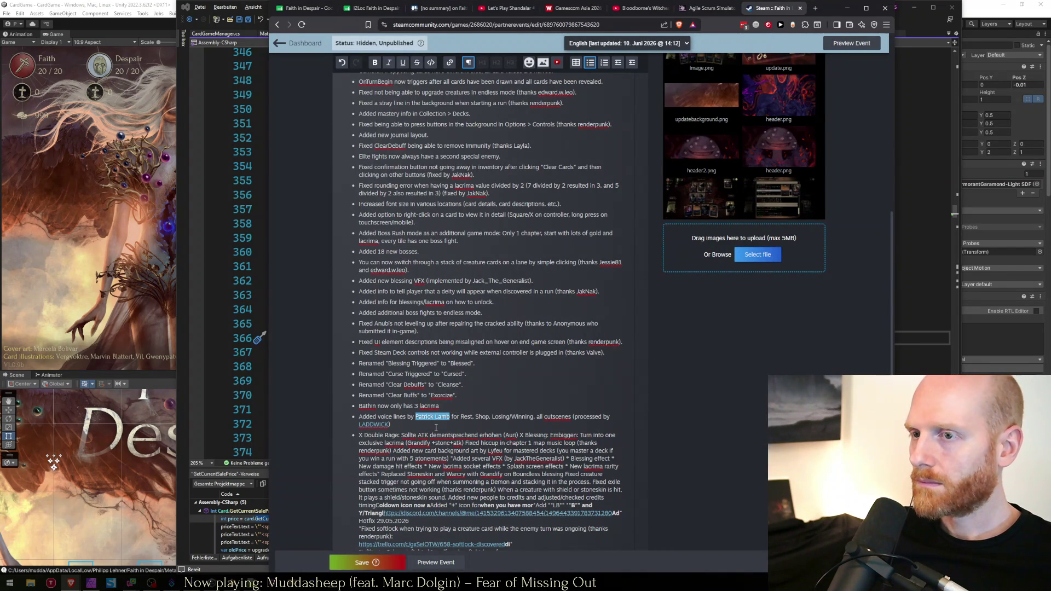
left_click(450, 62)
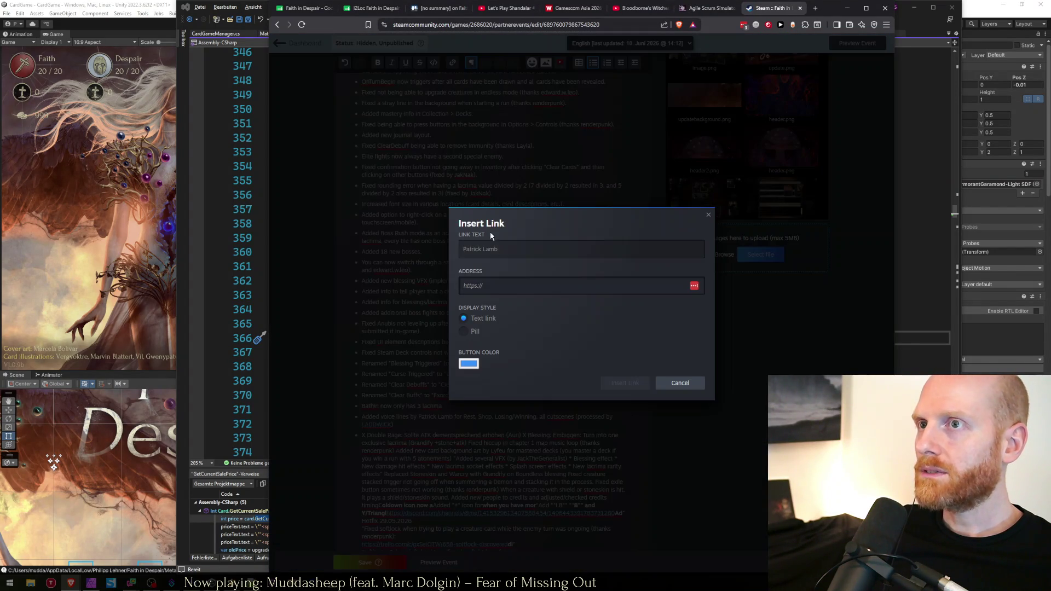
key("ctrl+v")
left_click(627, 382)
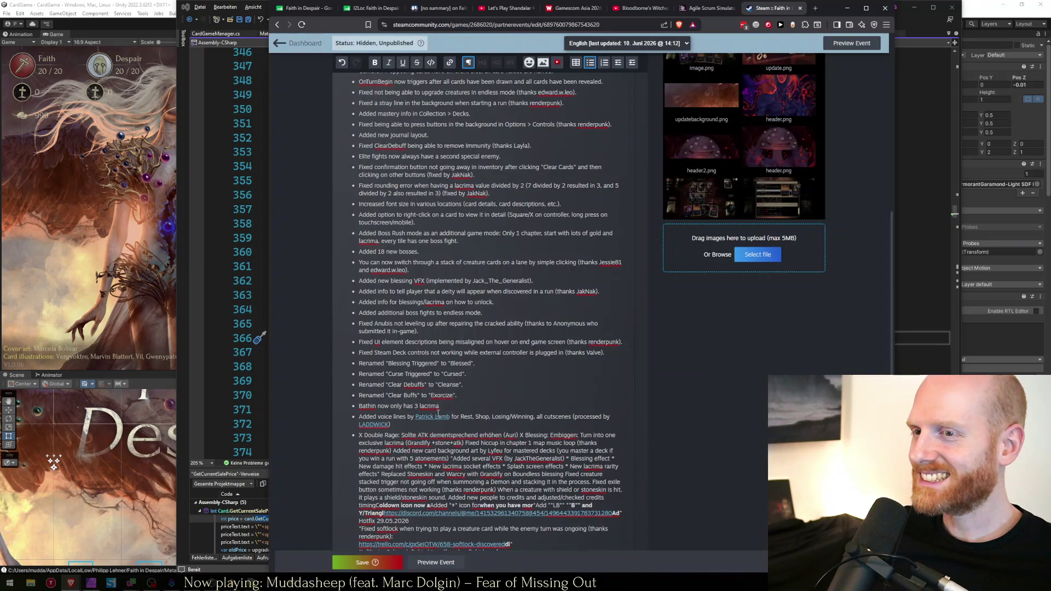
left_click(359, 564)
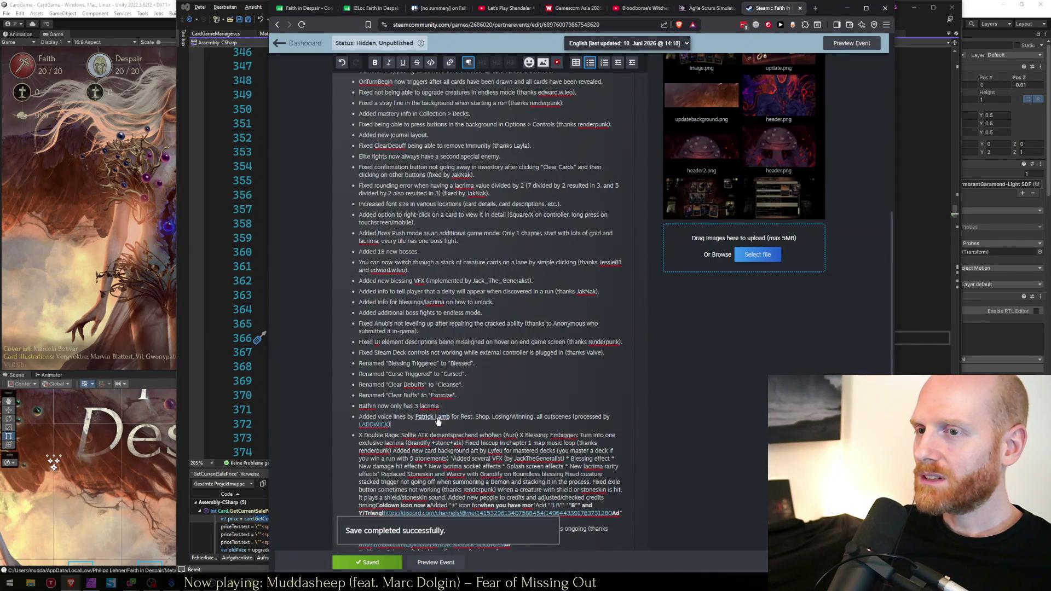
Rewrite the Rage bullet about multiple Rage modifiers on a creature stacking, dropping the German note and adding 'thanks'.
left_click(534, 418)
type("and")
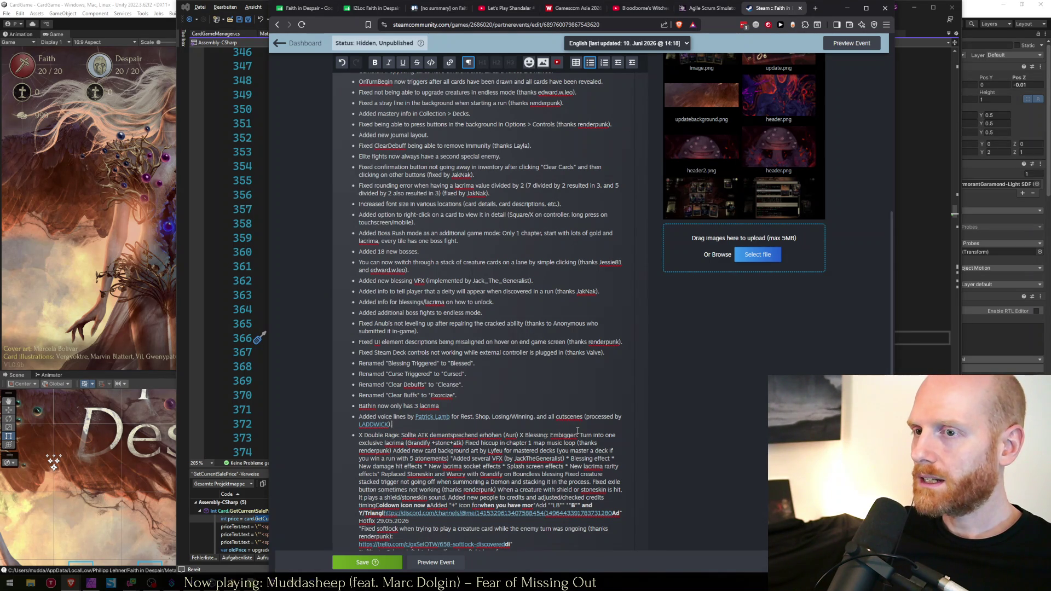
key("Delete")
key("Delete")
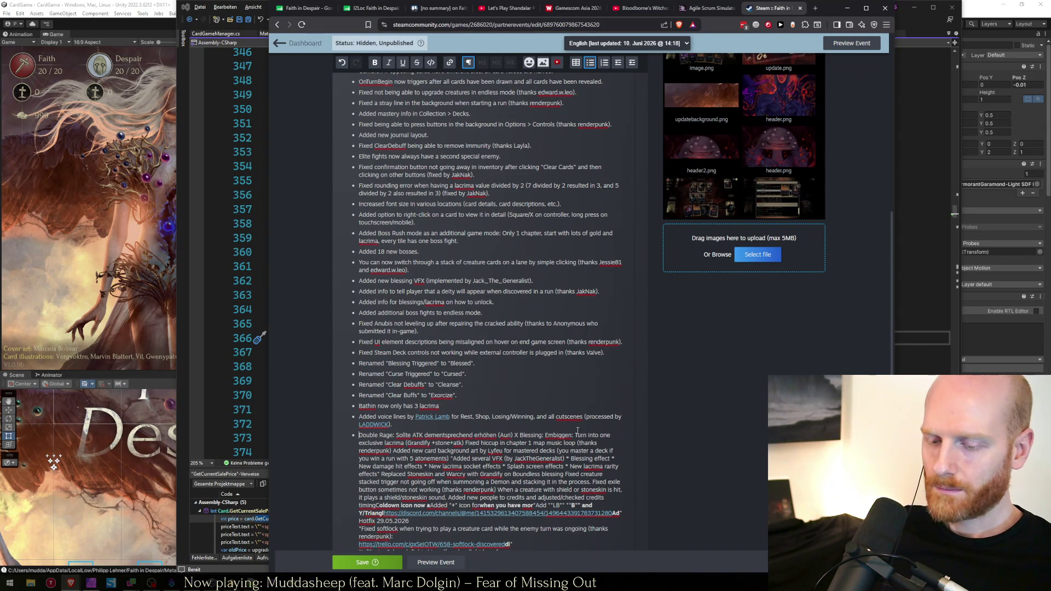
type("Rage now stacks")
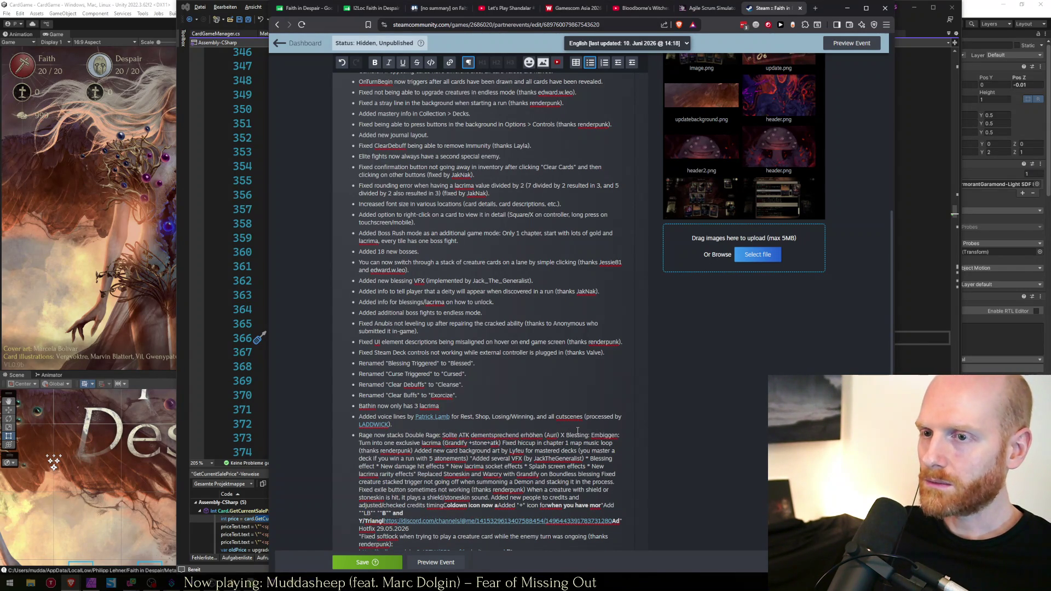
key("Home")
type("Multip")
type("le Rage ")
type("modifiers ")
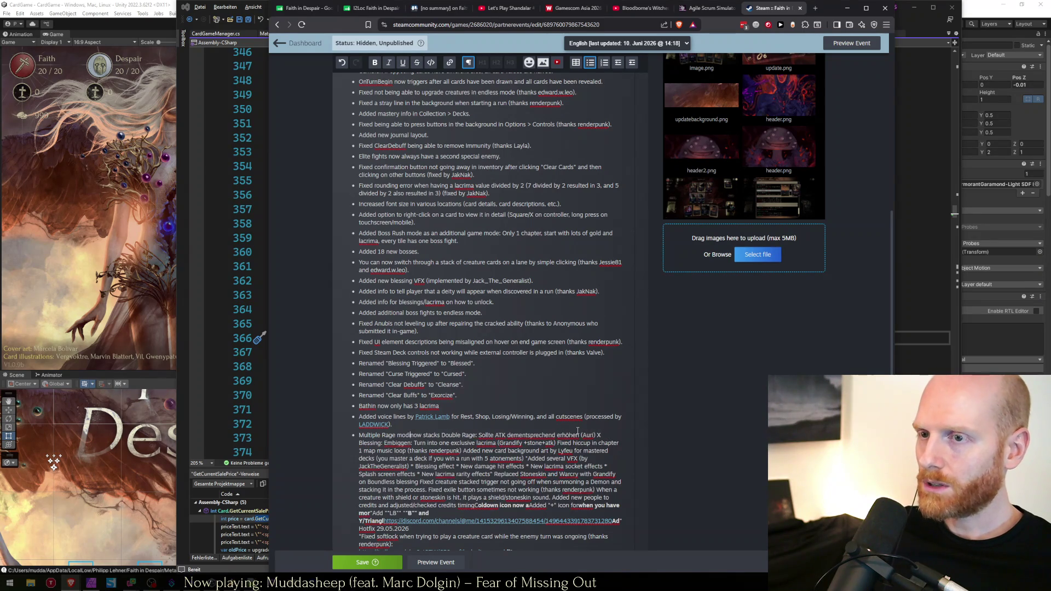
type("on a creature")
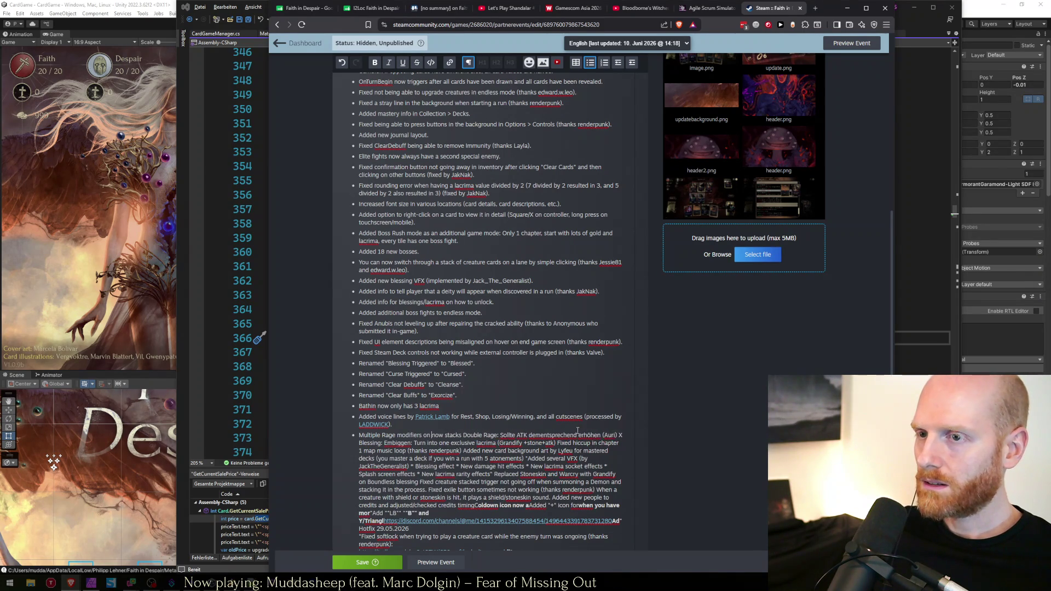
key("BackSpace")
key("ctrl+shift+Right")
key("ctrl+shift+Right")
key("ctrl+shift+Right")
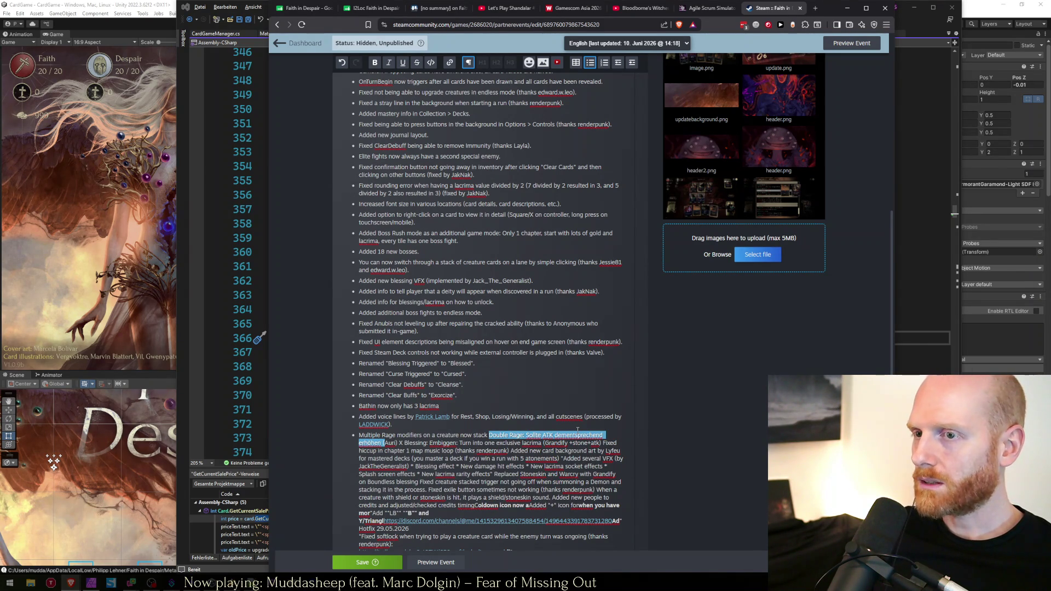
key("BackSpace")
type("thanks")
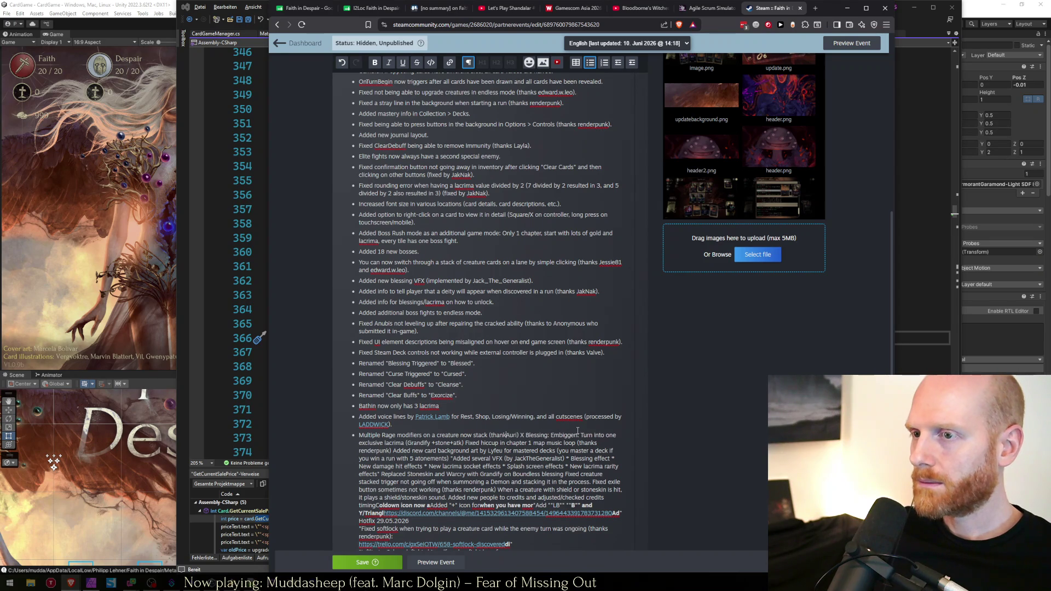
key("Delete")
key("Delete")
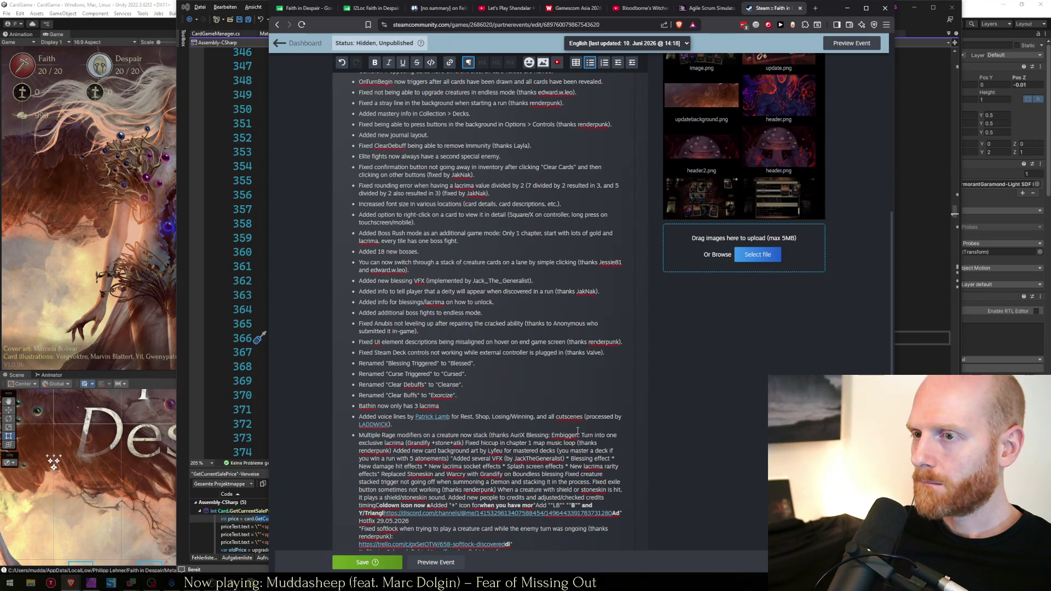
Add a bullet 'Added Grandify to simplify certain Blessings (Embiggen, Boundless)', checking names in Notepad++.
key("Return")
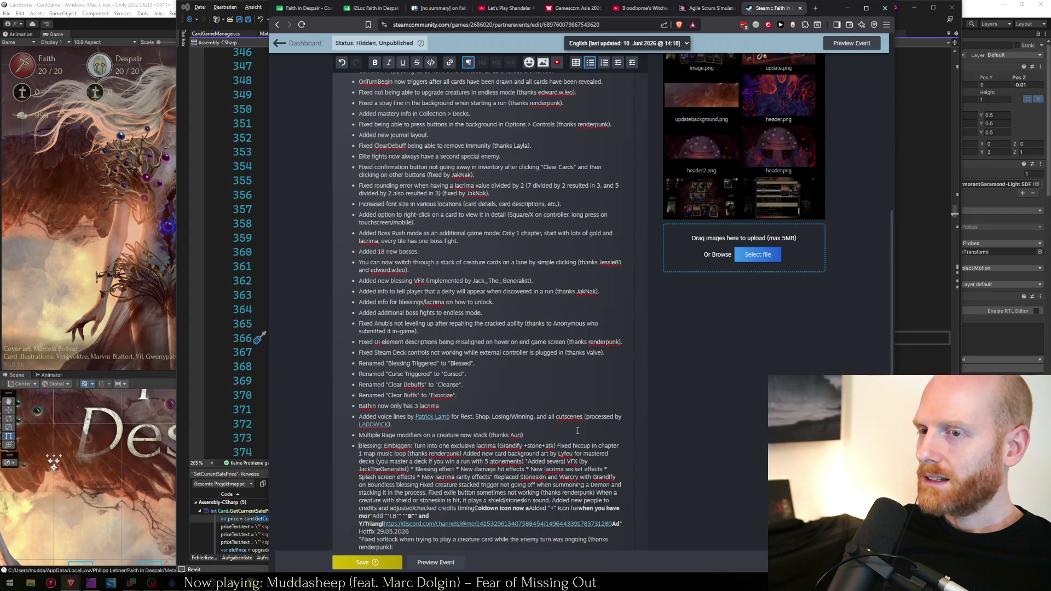
type("Added Grand")
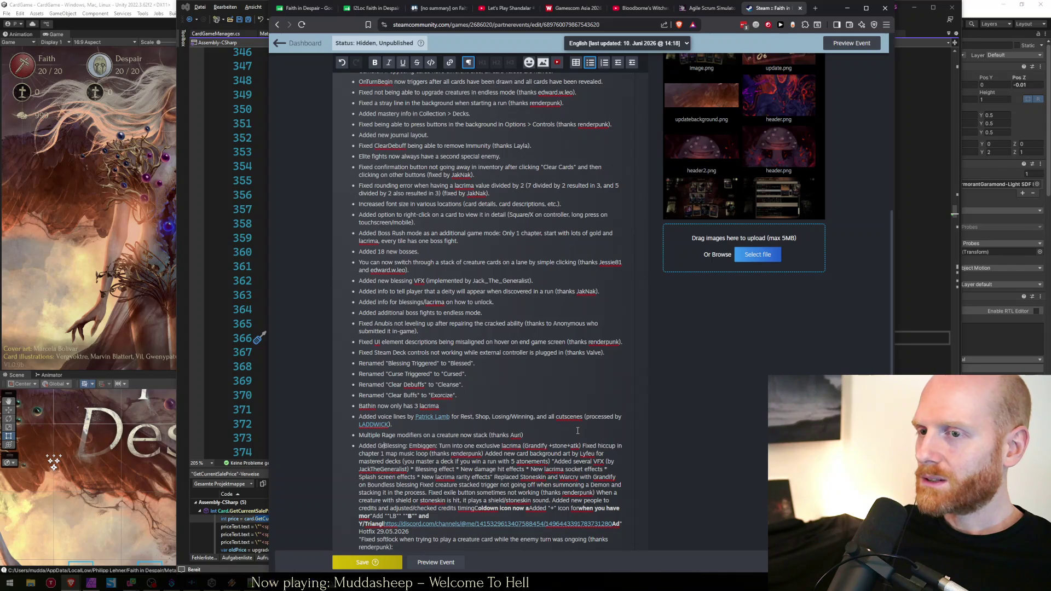
type("ify to ")
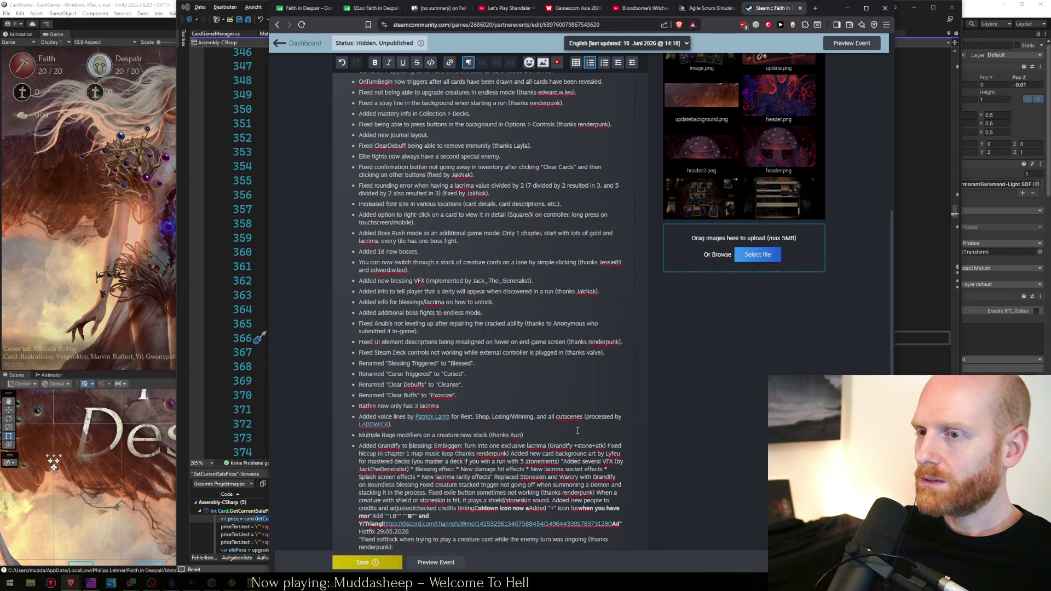
type("simplify cert")
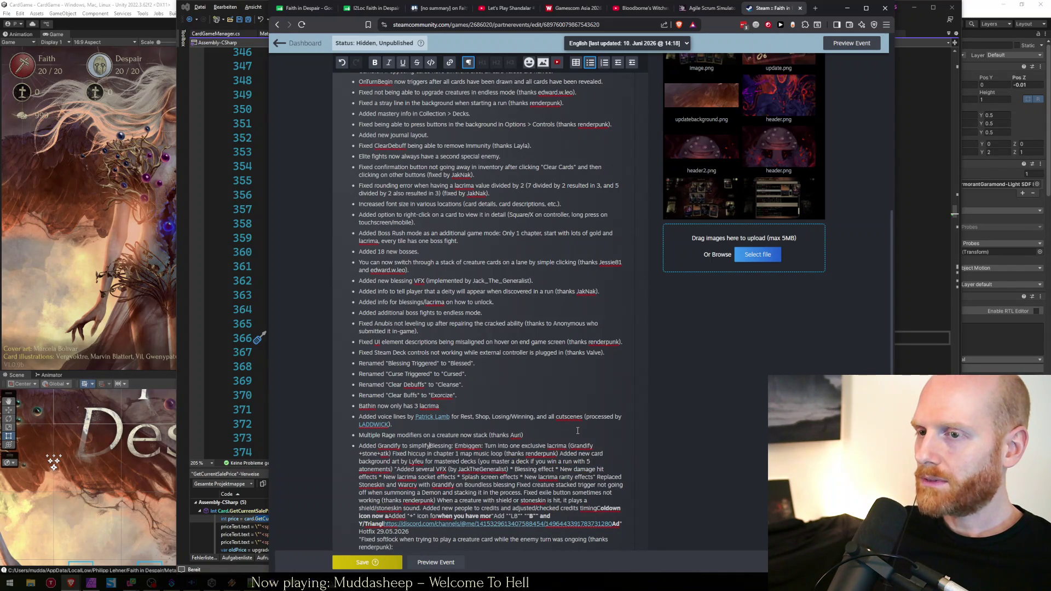
type("ain Blessings")
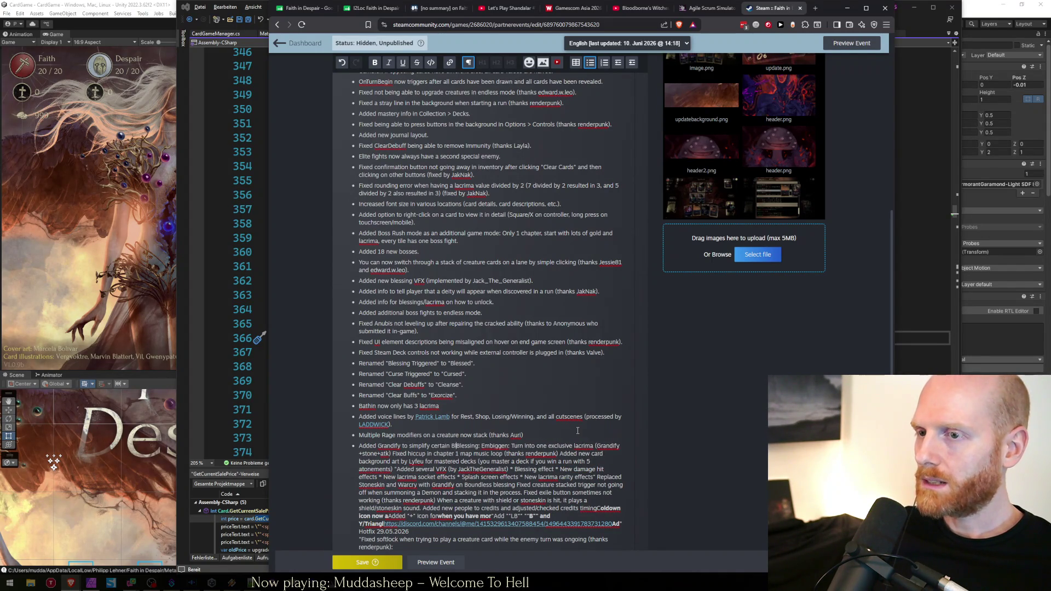
type(" (Embigg")
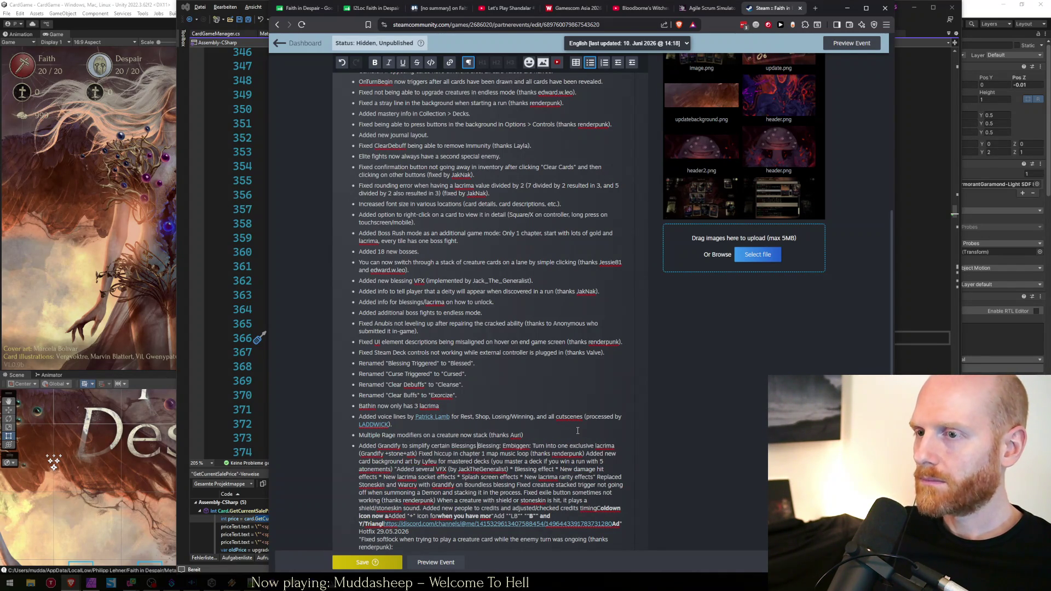
type("en,")
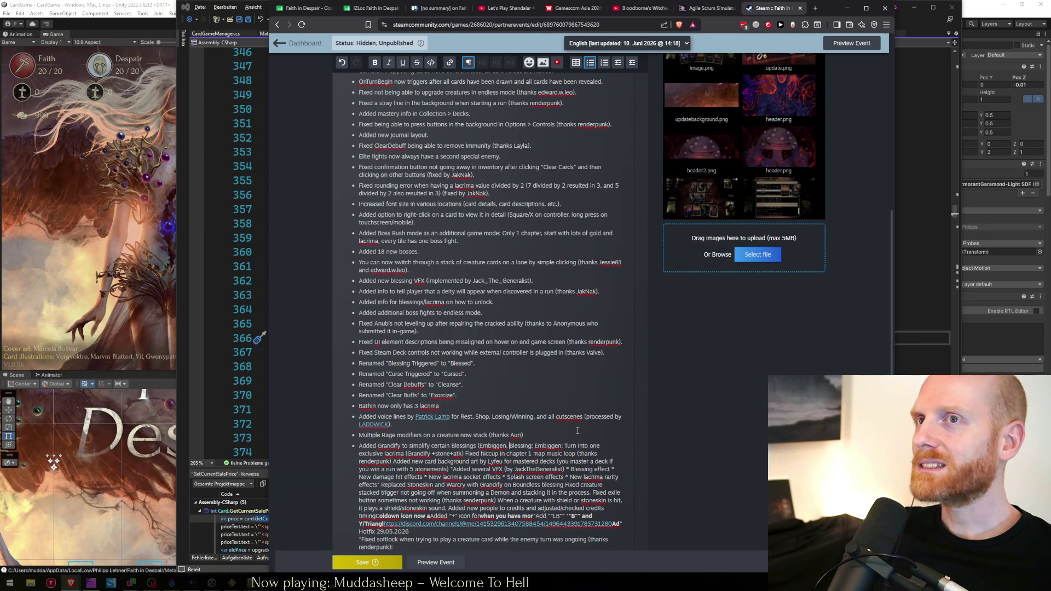
key("alt+Tab")
key("alt+Tab")
key("Tab")
key("Tab")
key("Tab")
key("Tab")
key("ctrl+Tab")
key("ctrl+Tab")
key("ctrl+Tab")
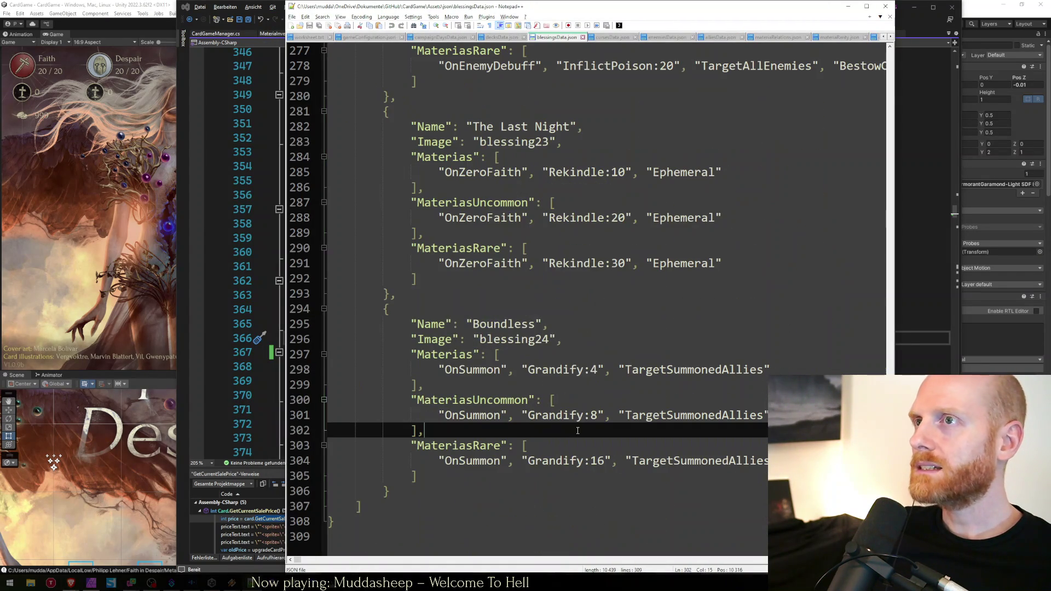
key("ctrl+f")
type("gra")
key("Return")
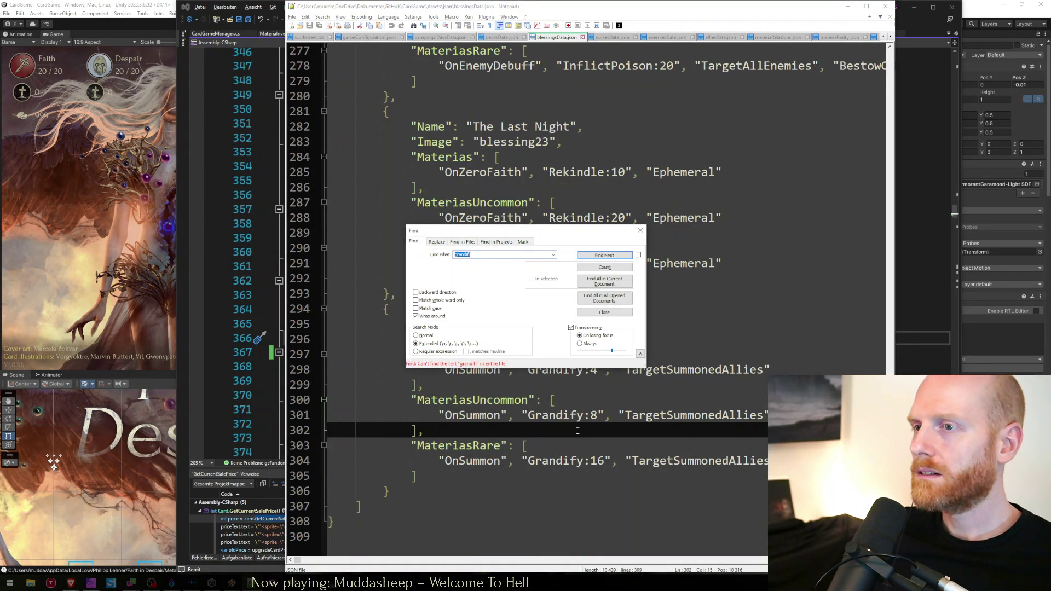
key("Escape")
key("alt+Tab")
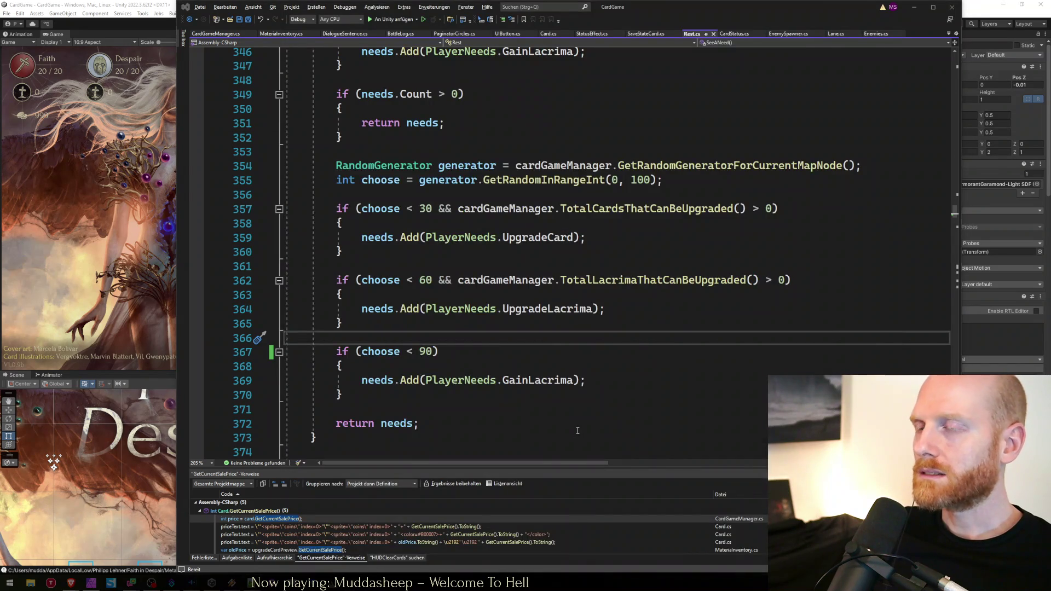
key("alt+Tab")
type("Boundless)")
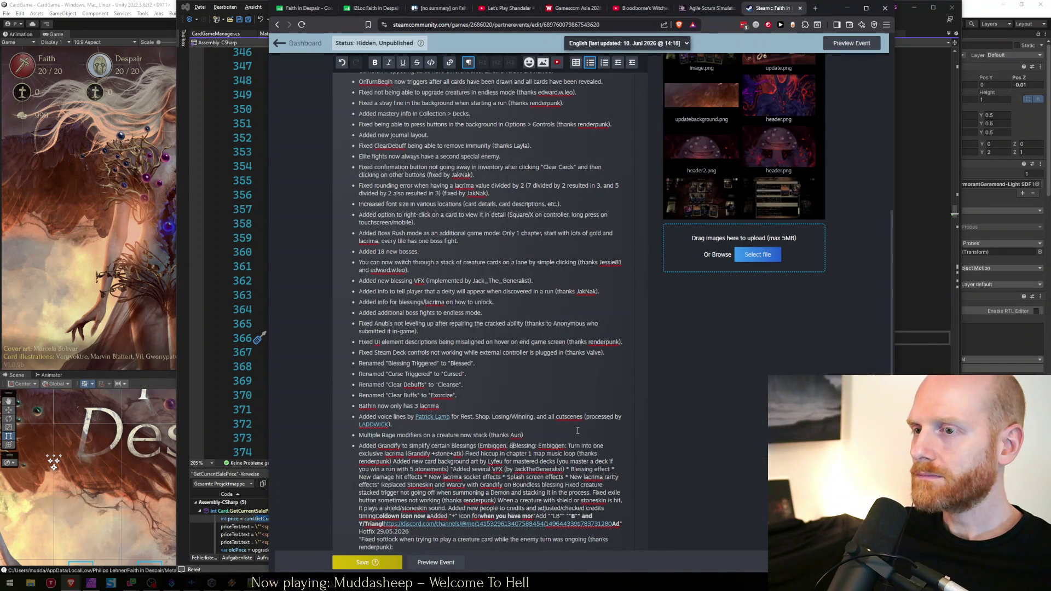
Remove the leftover blessing notes and split the map-music fix and card background art into separate bullets.
key("ctrl+shift+Right")
key("ctrl+shift+Right")
key("ctrl+shift+Right")
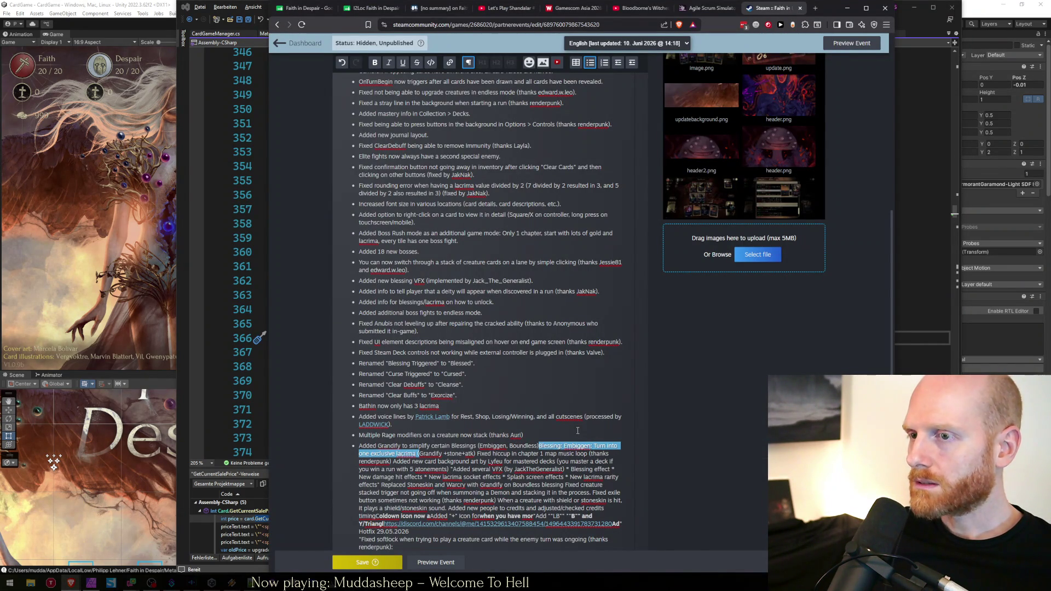
key("ctrl+shift+Right")
key("ctrl+shift+Right")
key("ctrl+shift+Right")
key("Return")
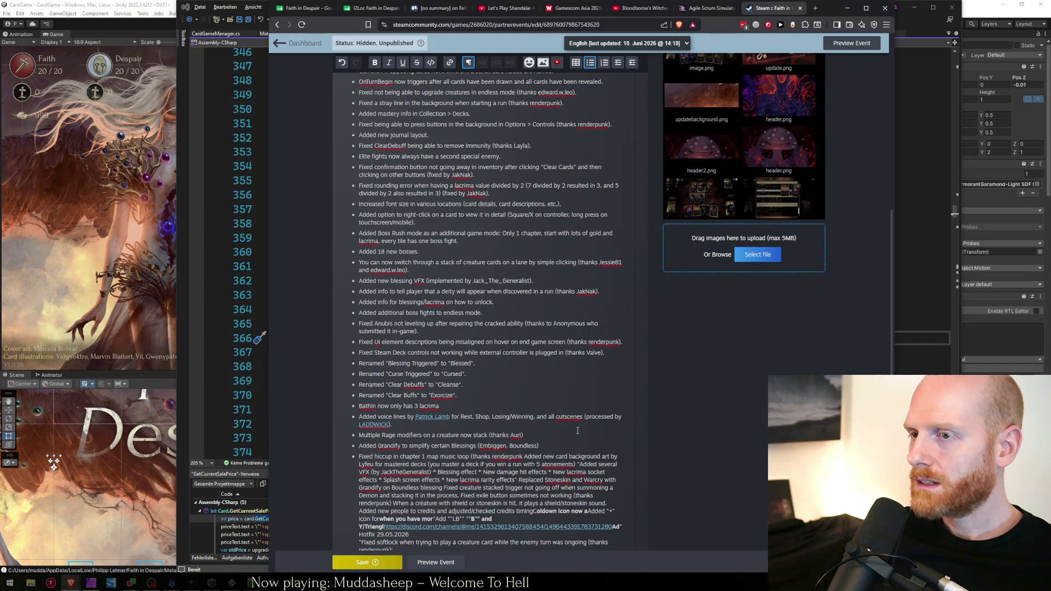
key("Return")
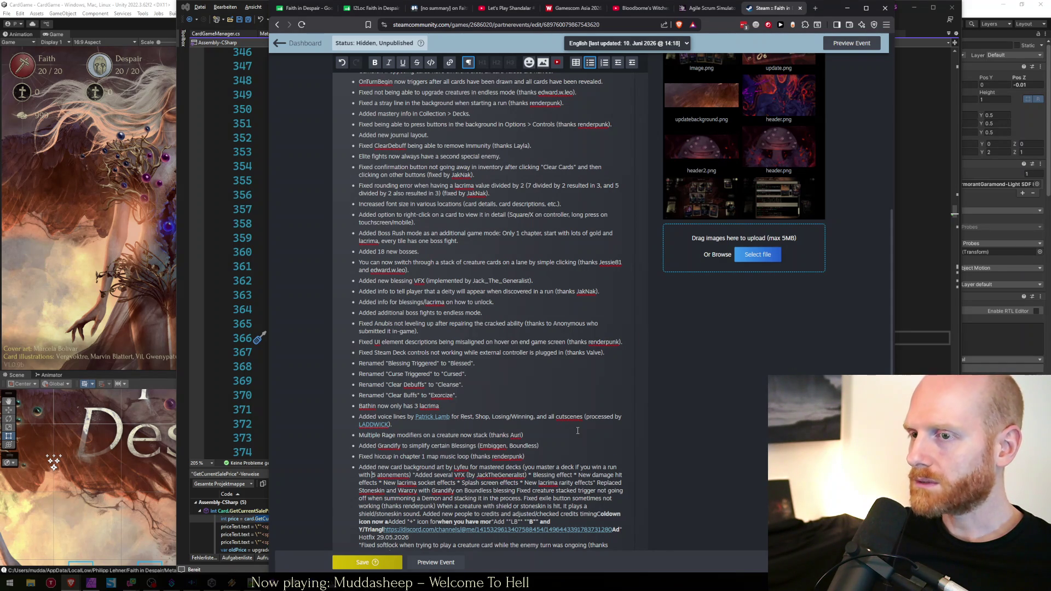
key("Return")
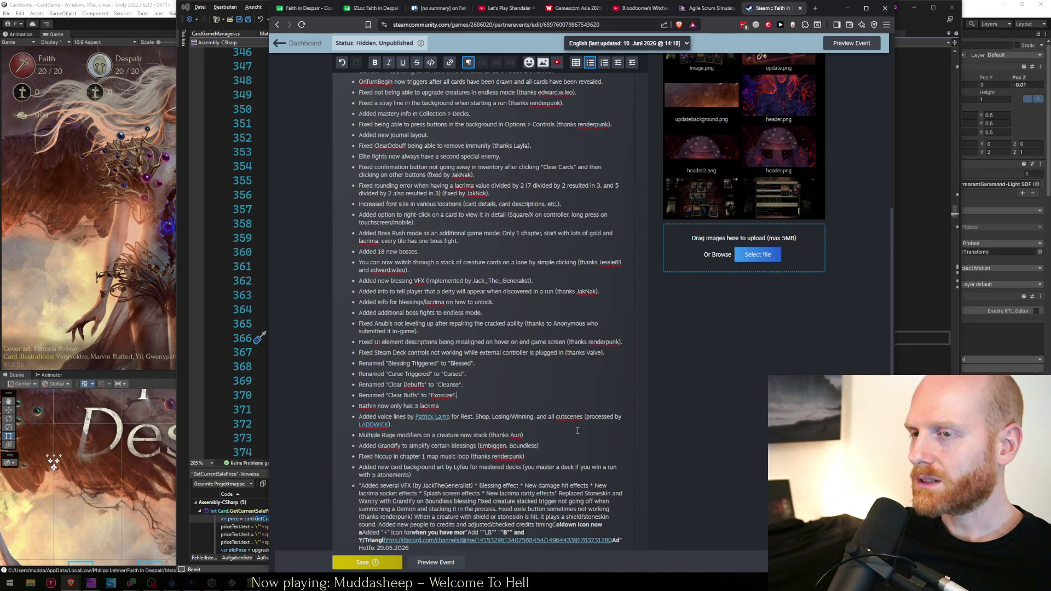
scroll(451, 272, "up", 5)
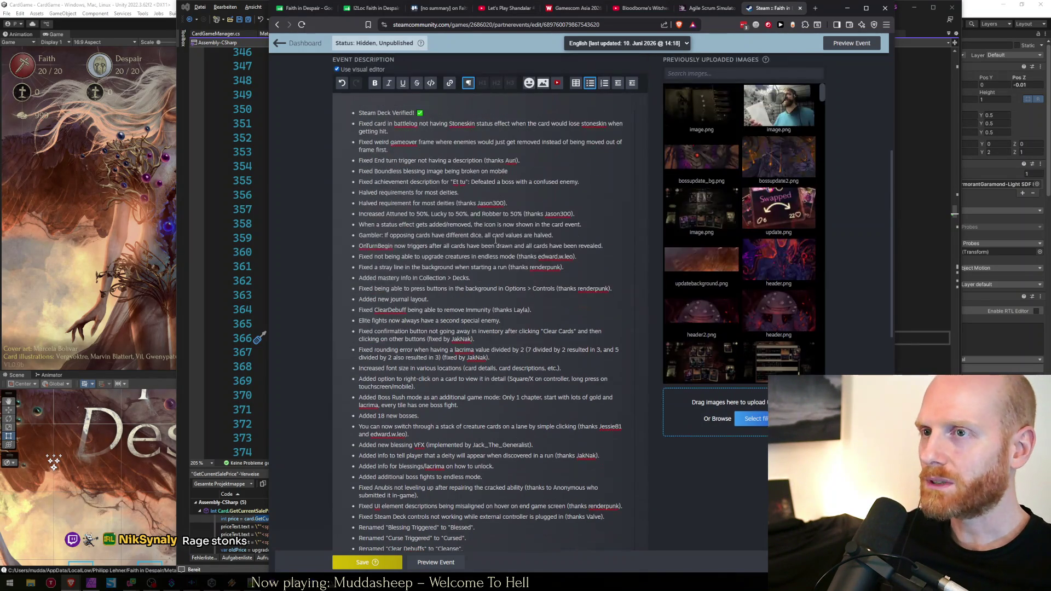
left_click(457, 300)
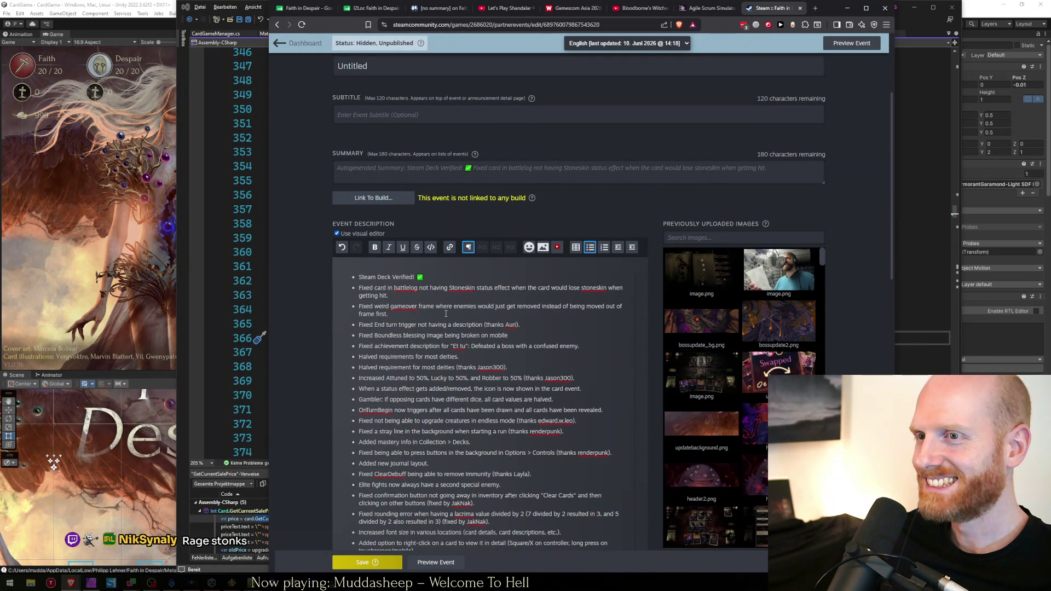
triple_click(386, 310)
left_click(392, 315)
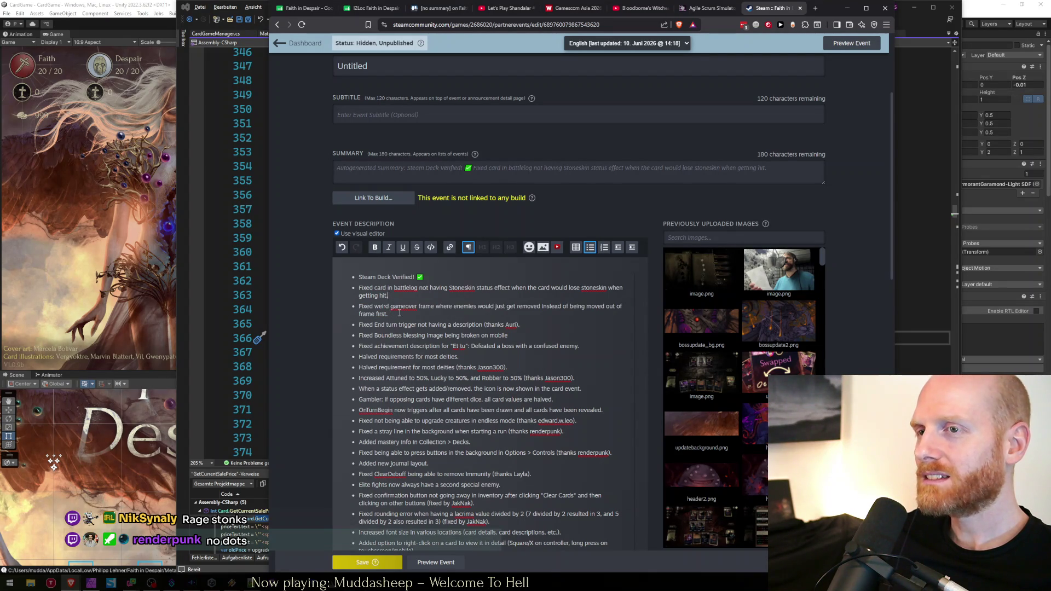
scroll(404, 345, "down", 3)
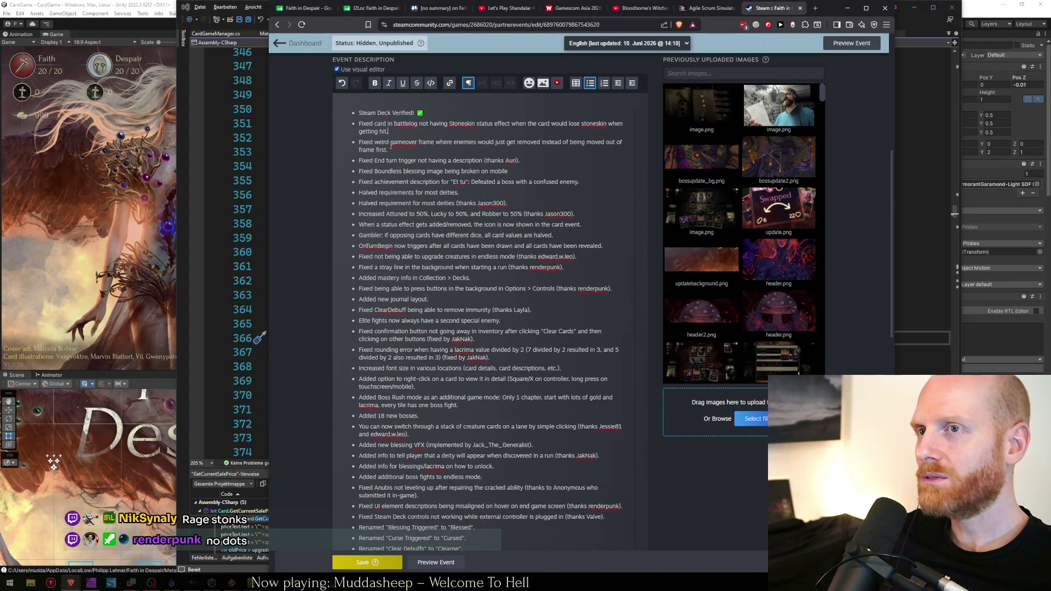
scroll(438, 302, "down", 3)
scroll(452, 326, "down", 1)
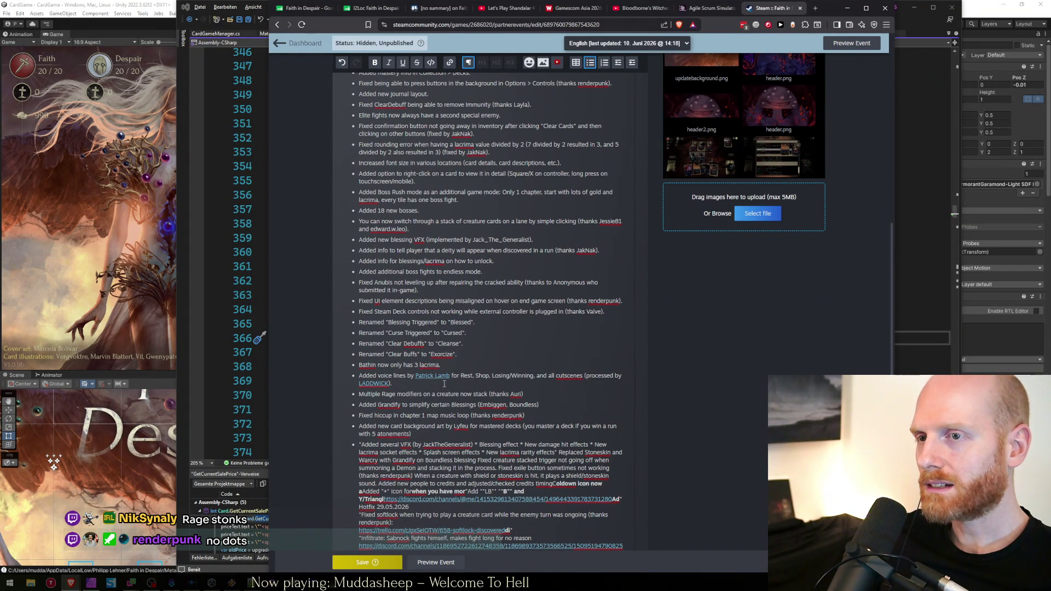
type(".")
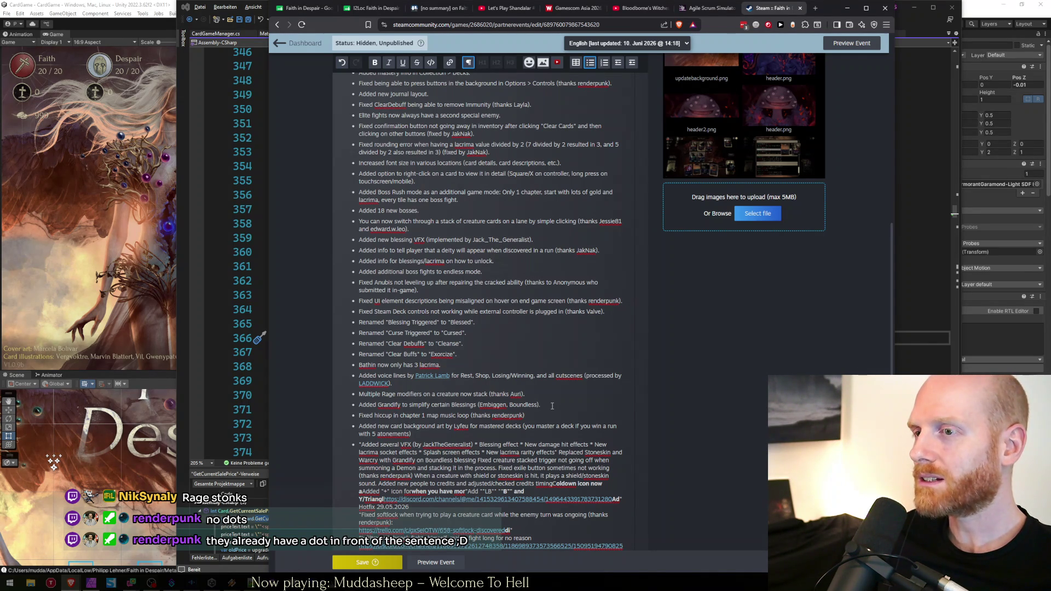
Remove trailing periods from the voice lines, Rage, Exorcize, Cleanse and Cursed items.
left_click(544, 397)
key("BackSpace")
key("Up")
key("BackSpace")
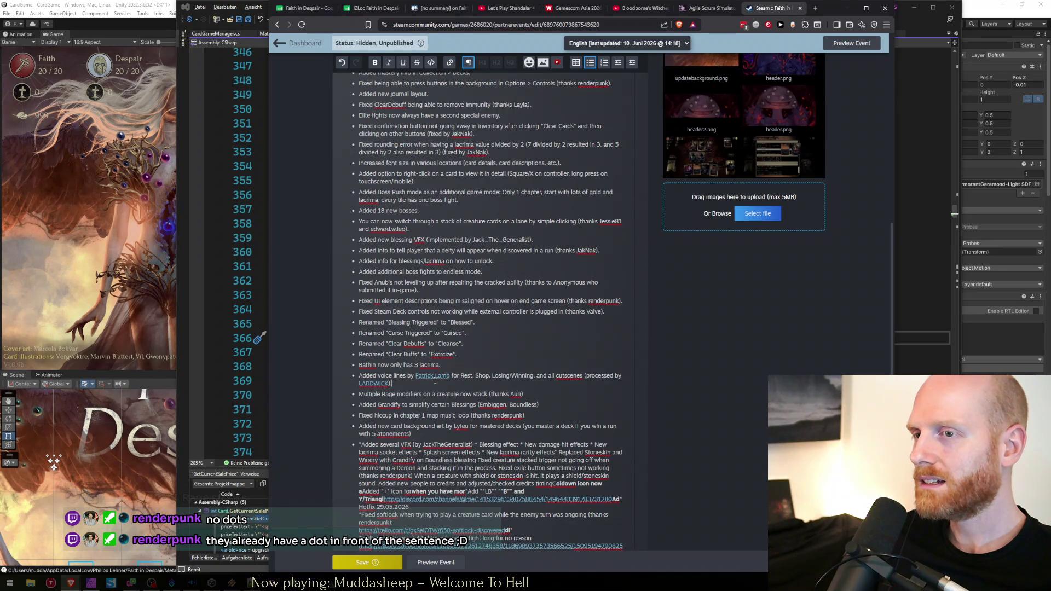
left_click(478, 355)
key("BackSpace")
left_click(478, 344)
key("BackSpace")
left_click(477, 333)
key("BackSpace")
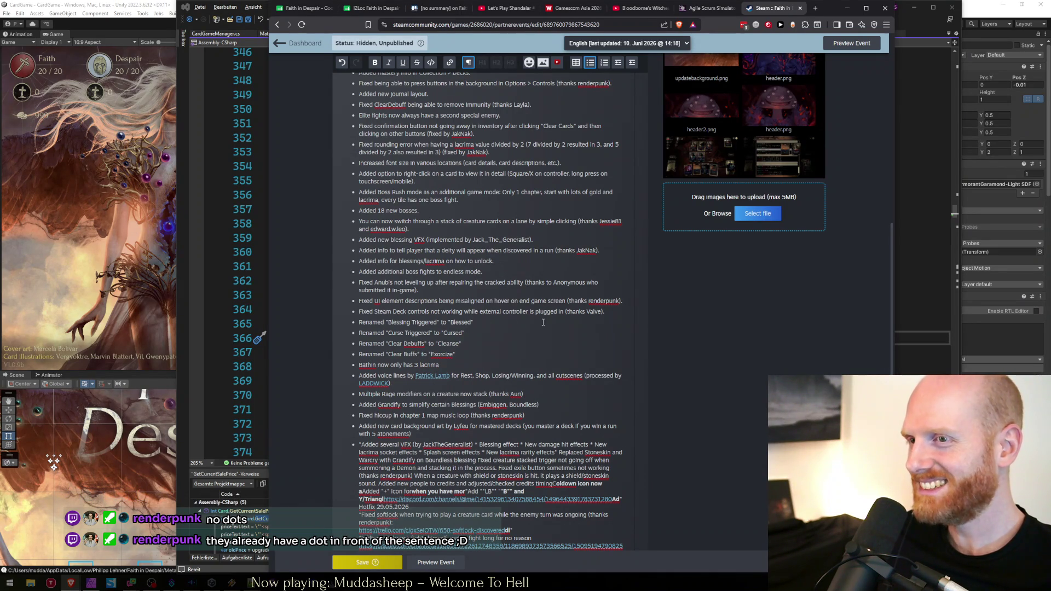
Remove trailing periods from the Steam Deck controls, UI descriptions, deity info, unlock info, blessing VFX and 18 new bosses items.
left_click(618, 311)
key("BackSpace")
left_click(624, 301)
key("BackSpace")
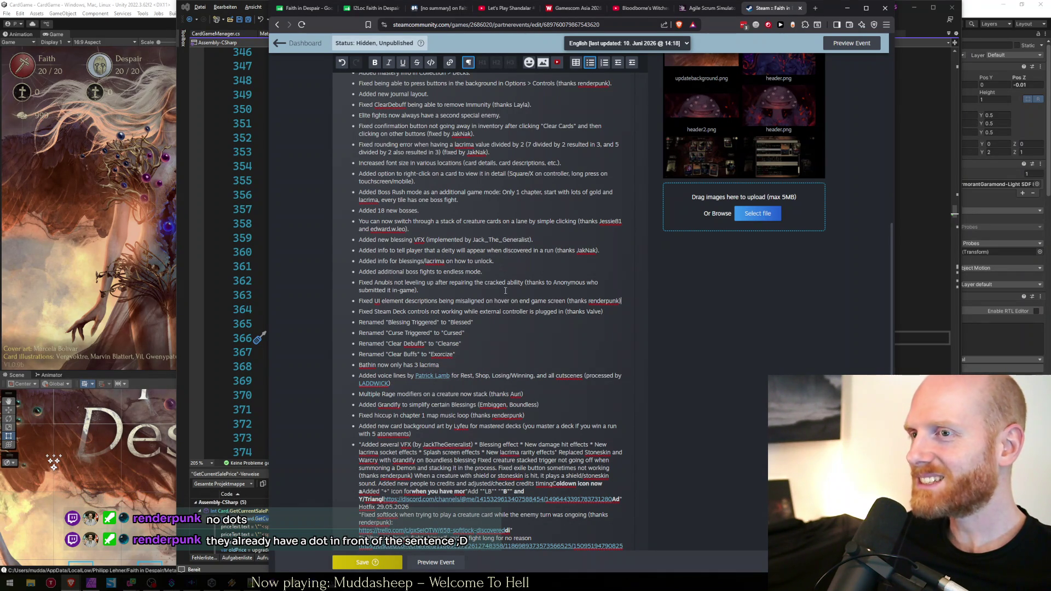
key("BackSpace")
left_click(601, 251)
key("BackSpace")
left_click(564, 239)
key("BackSpace")
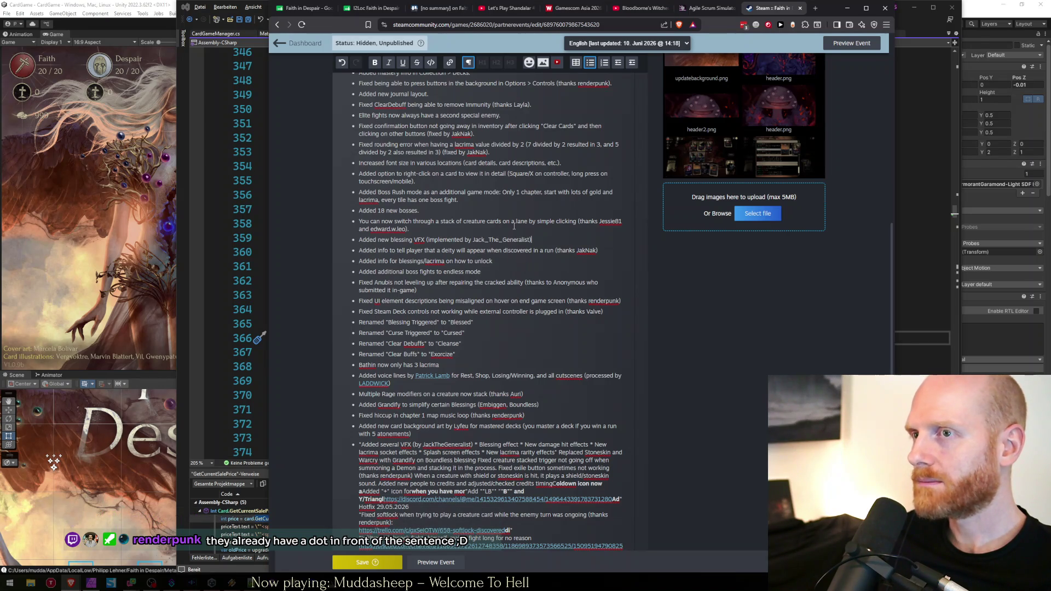
left_click(455, 211)
key("BackSpace")
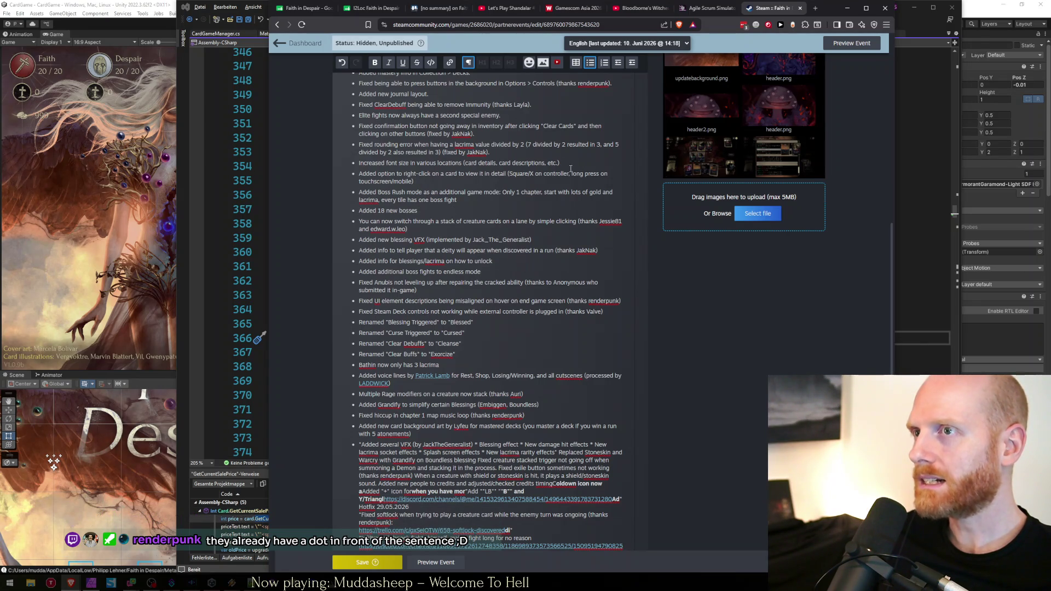
Remove trailing periods from both JakNak items, the special enemy and Layla items, restoring any lost bullets.
key("BackSpace")
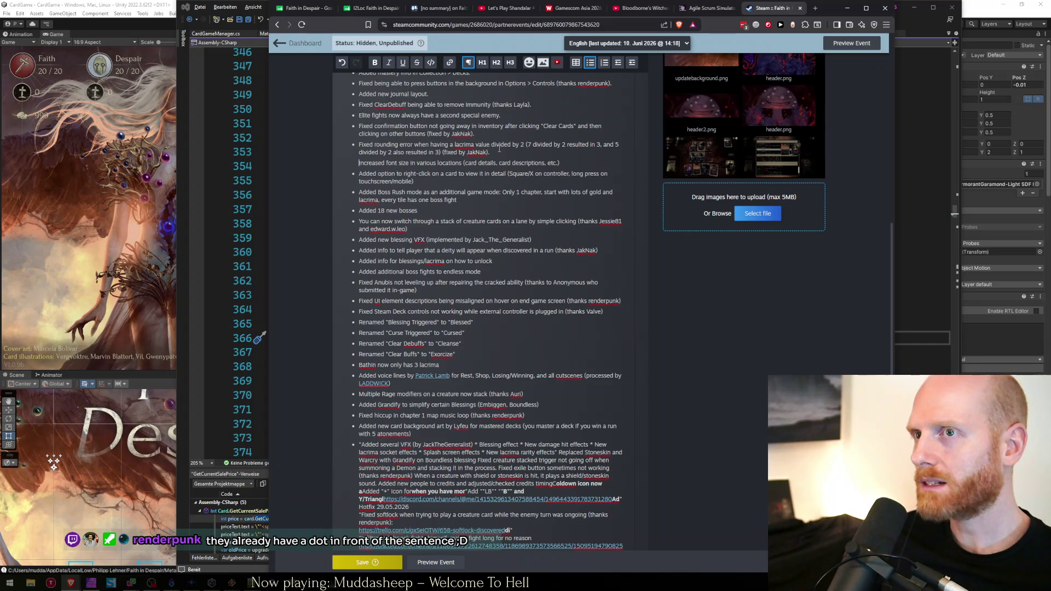
key("ctrl+z")
left_click(498, 152)
key("BackSpace")
left_click(475, 133)
key("BackSpace")
left_click(513, 115)
key("BackSpace")
left_click(531, 105)
key("BackSpace")
key("Home")
key("BackSpace")
key("ctrl+z")
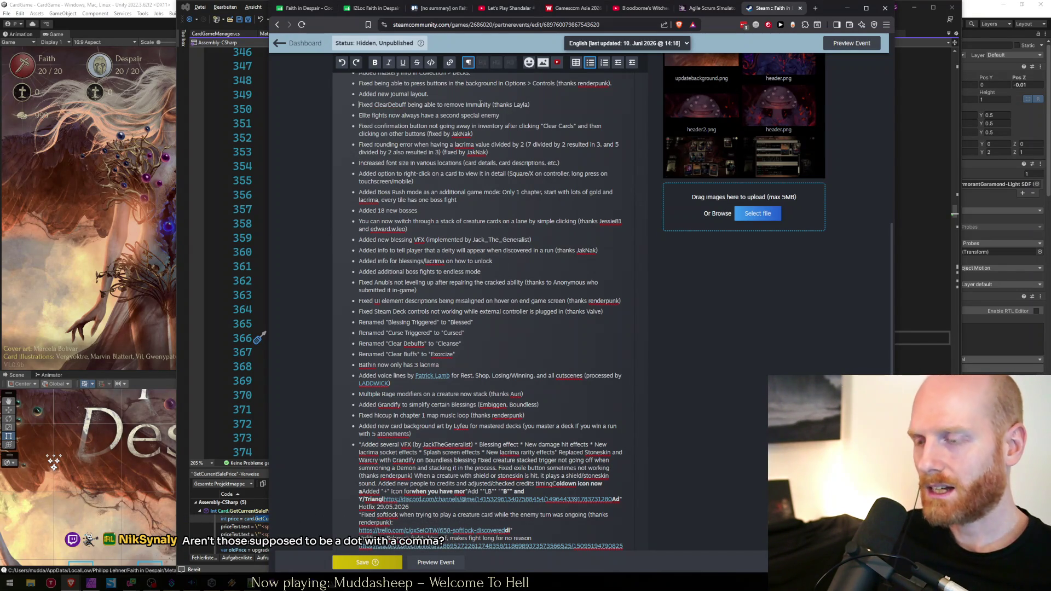
scroll(507, 159, "up", 2)
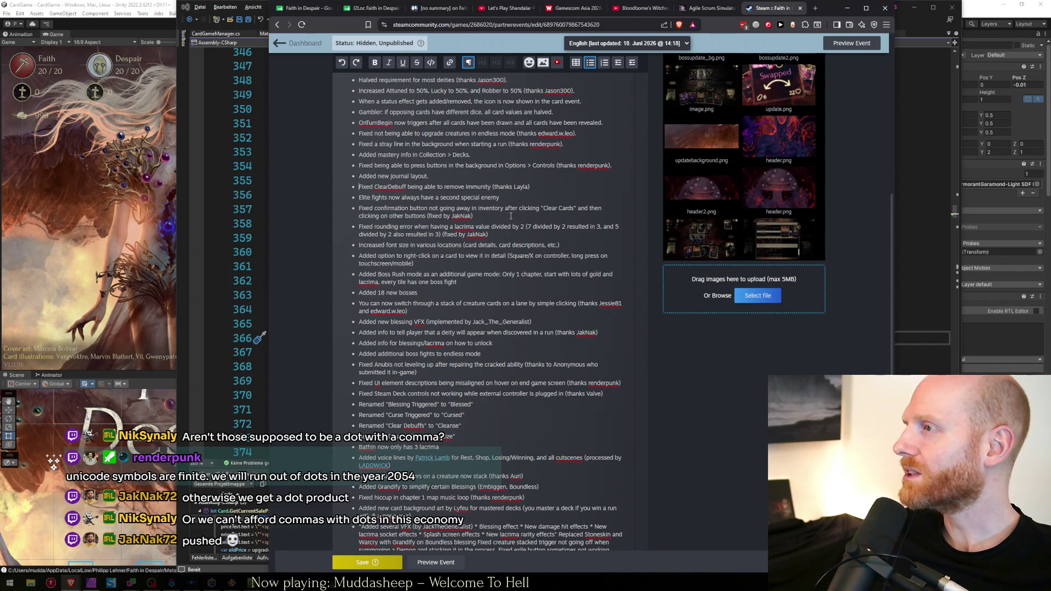
Strip trailing periods from the confused enemy, card event and halved items near the top, undoing missteps.
scroll(511, 215, "up", 3)
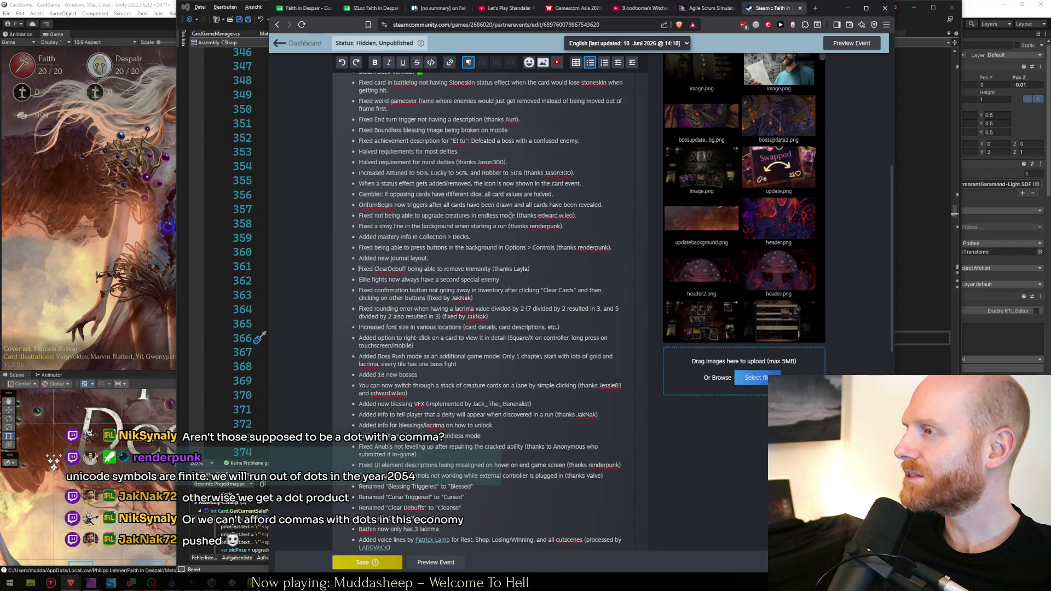
scroll(510, 215, "up", 9)
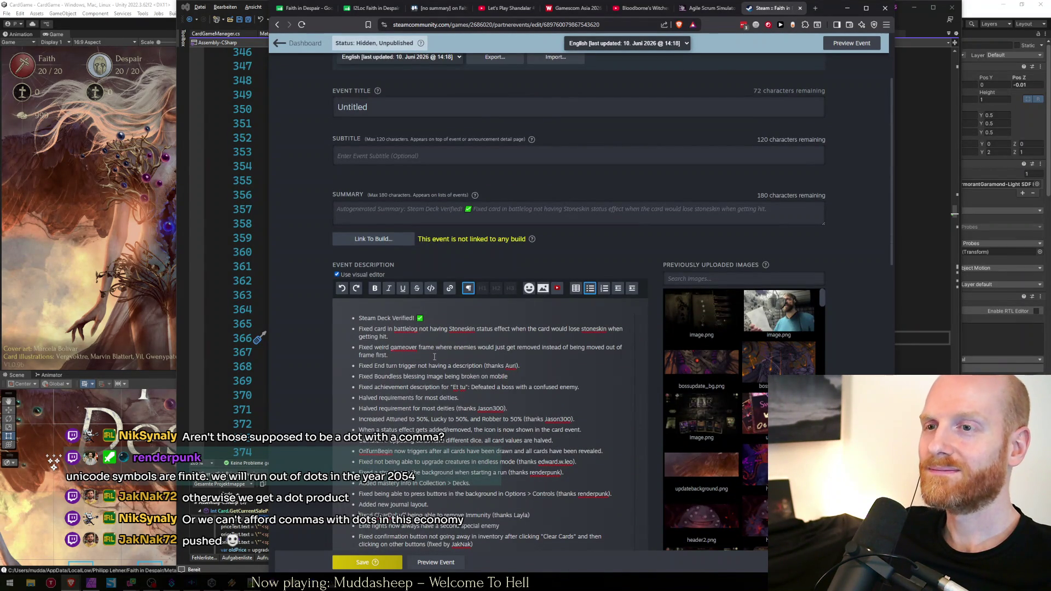
key("ctrl+y")
key("ctrl+y")
key("ctrl+y")
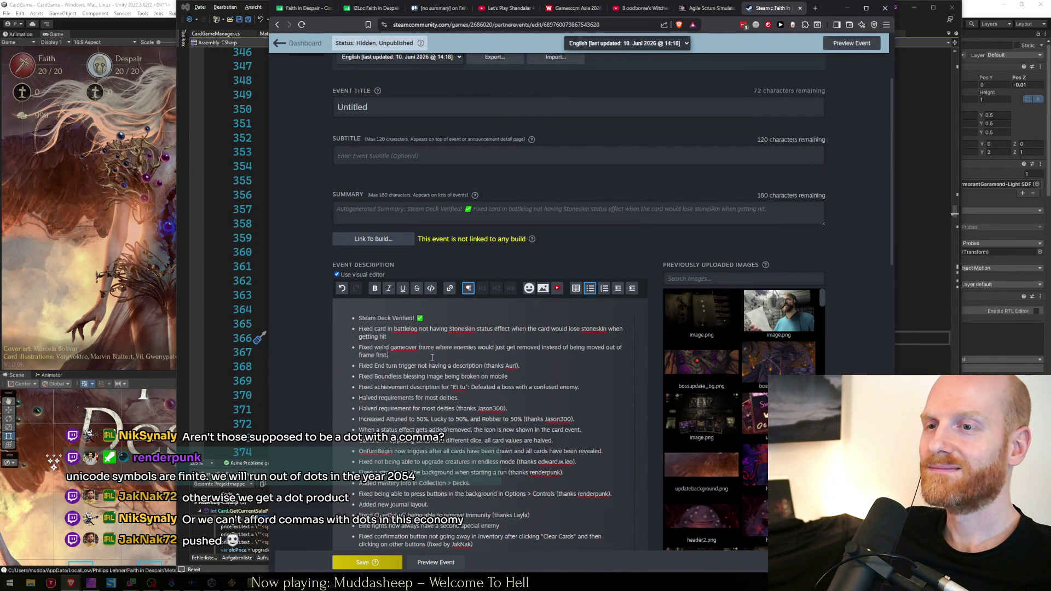
key("BackSpace")
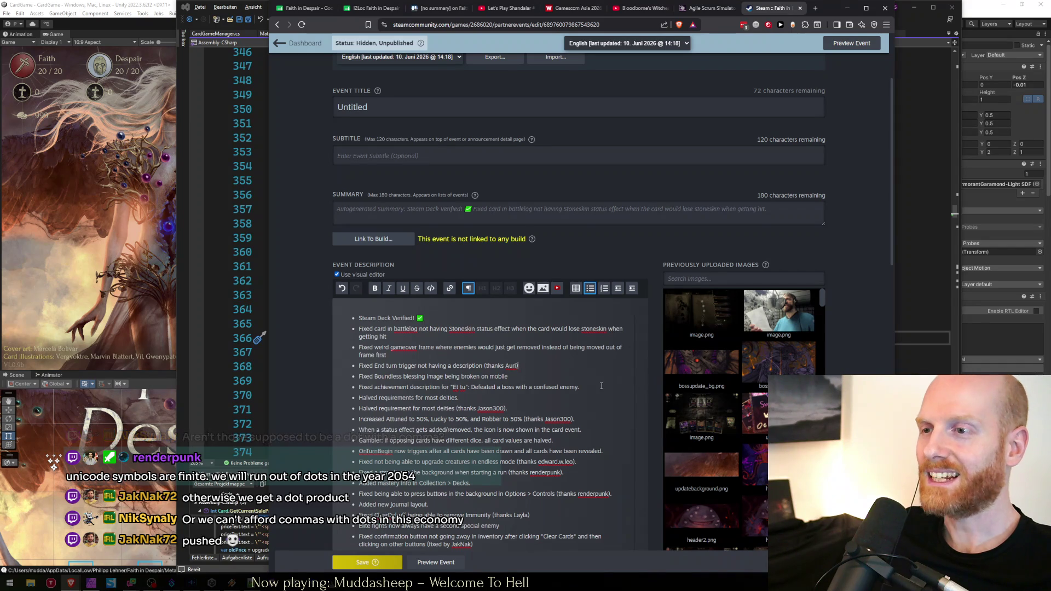
left_click(583, 419)
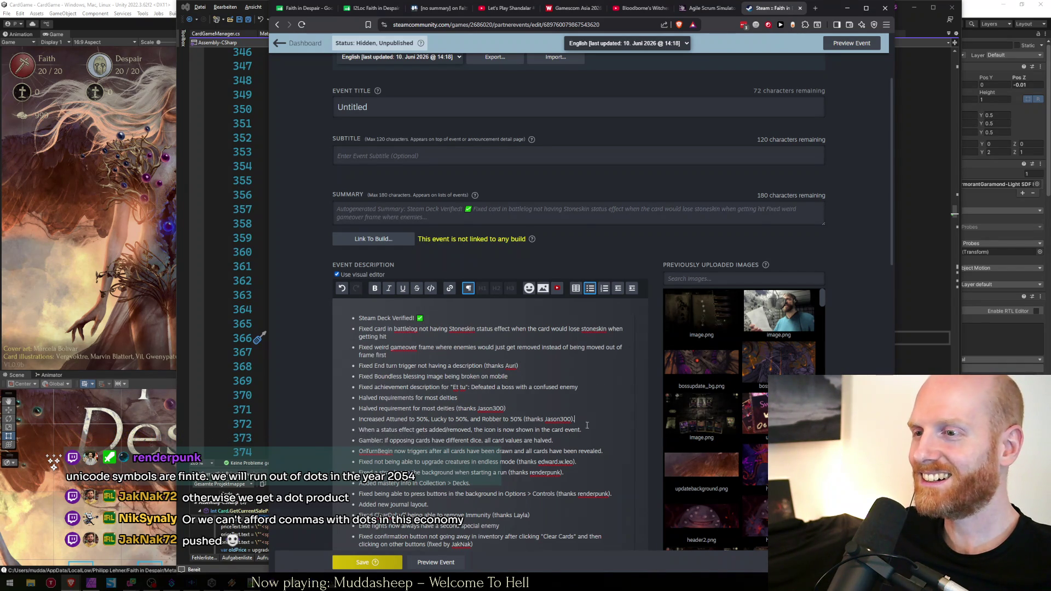
left_click(583, 430)
key("Delete")
key("ctrl+z")
key("Left")
key("BackSpace")
key("Down")
key("BackSpace")
Remove trailing periods from the OnTurnBegin, two credited items and journal layout bullets, then switch to Unity.
left_click(607, 454)
key("BackSpace")
left_click(594, 462)
key("BackSpace")
left_click(586, 471)
key("BackSpace")
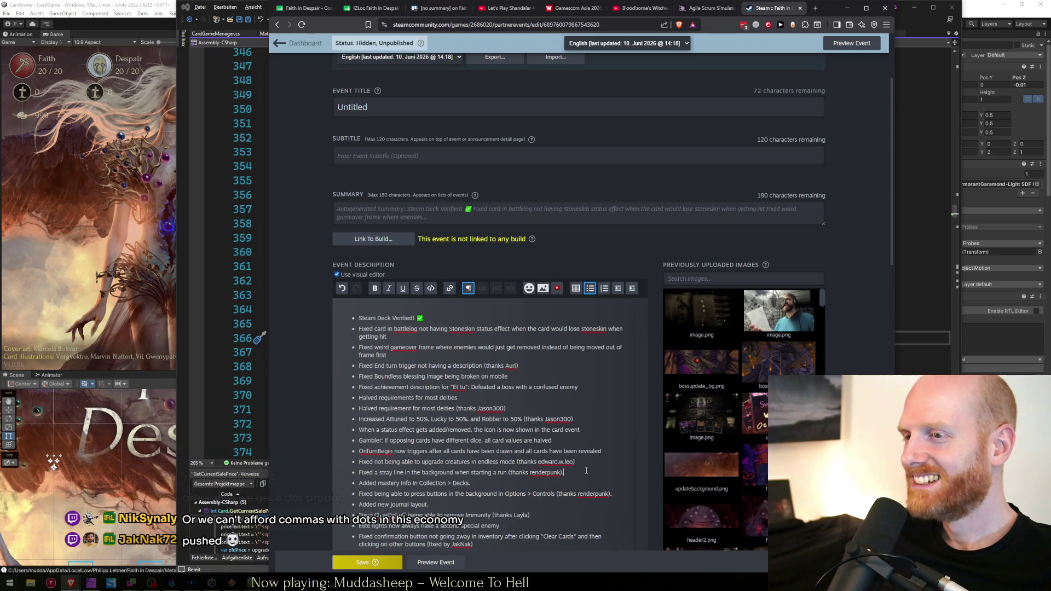
left_click(583, 506)
key("BackSpace")
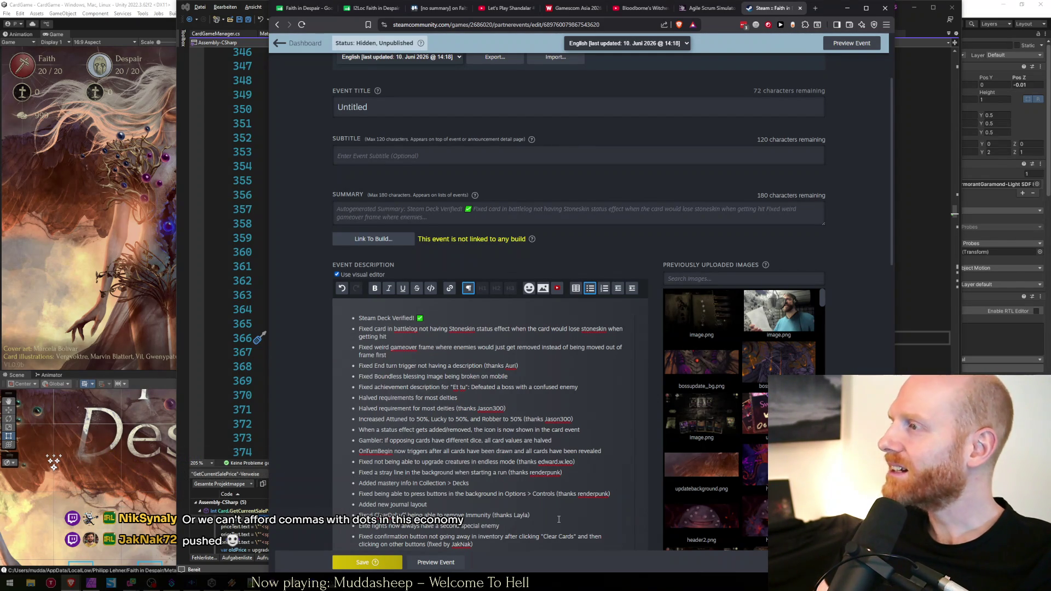
scroll(558, 519, "down", 3)
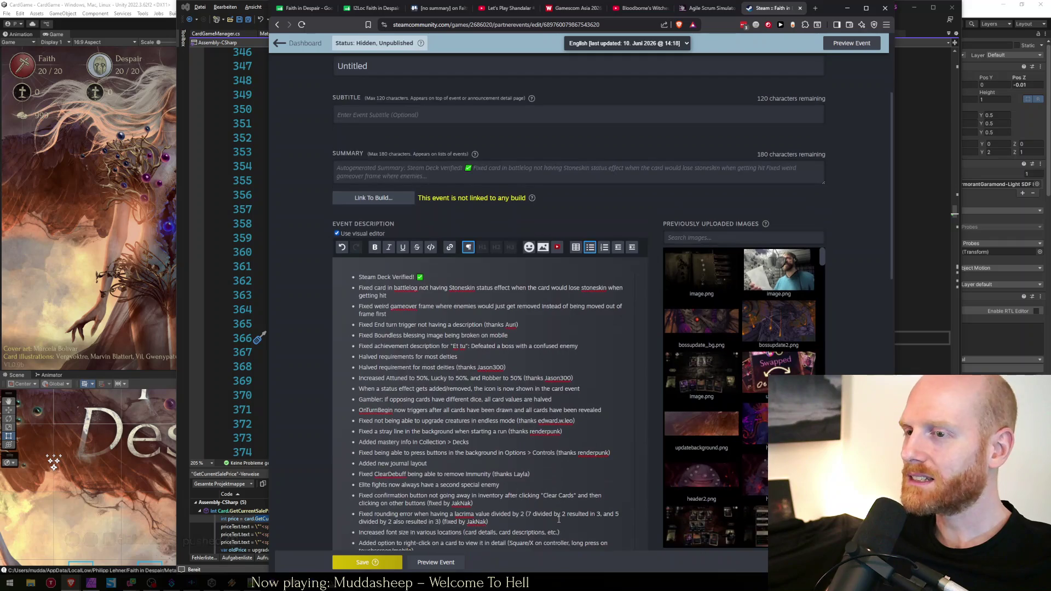
scroll(524, 378, "down", 5)
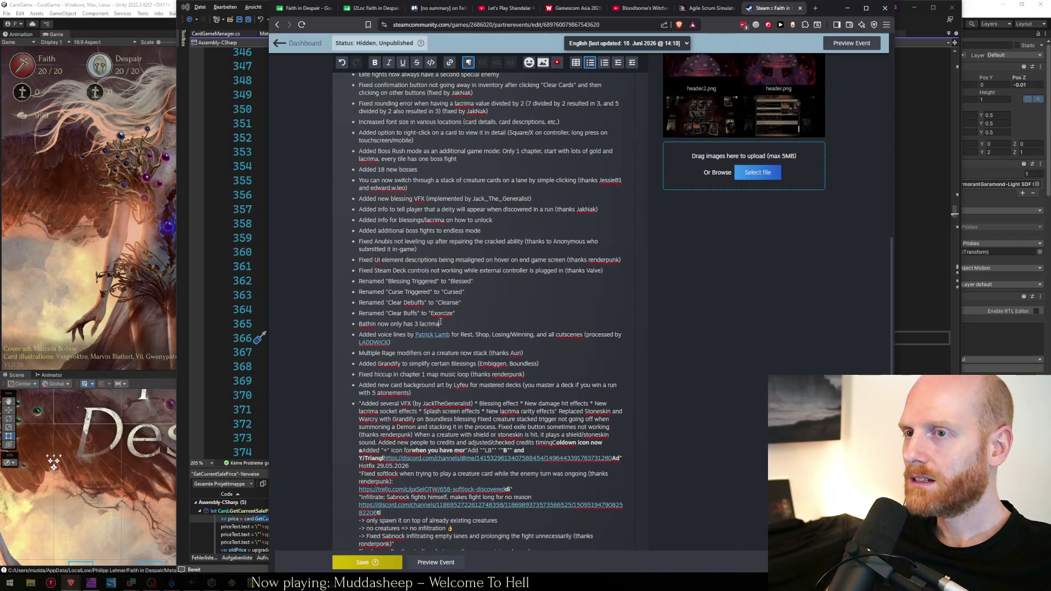
left_click(115, 156)
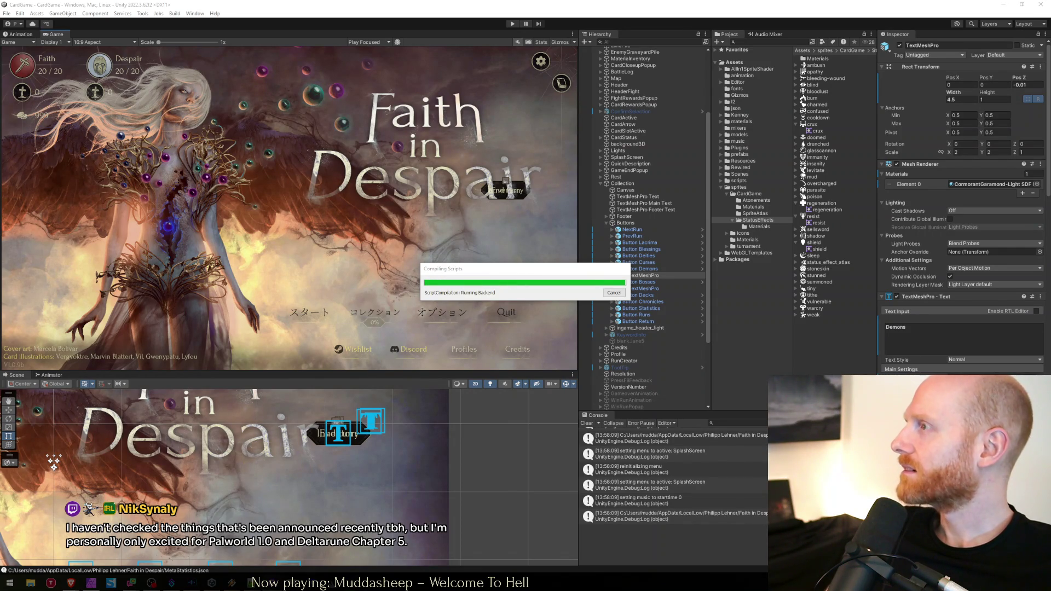
key("alt+Tab")
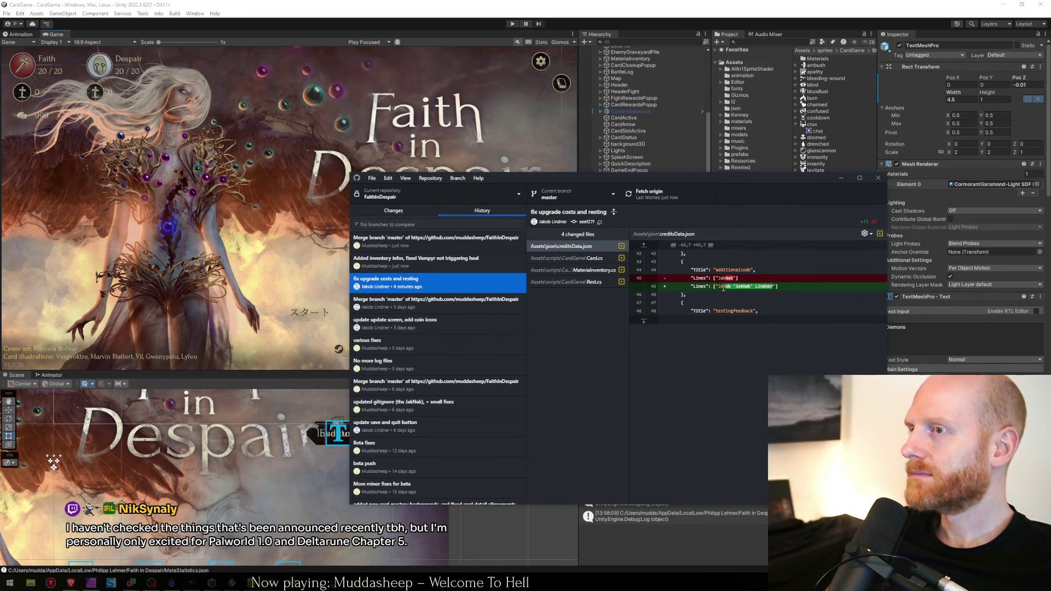
left_click_drag(719, 286, 777, 286)
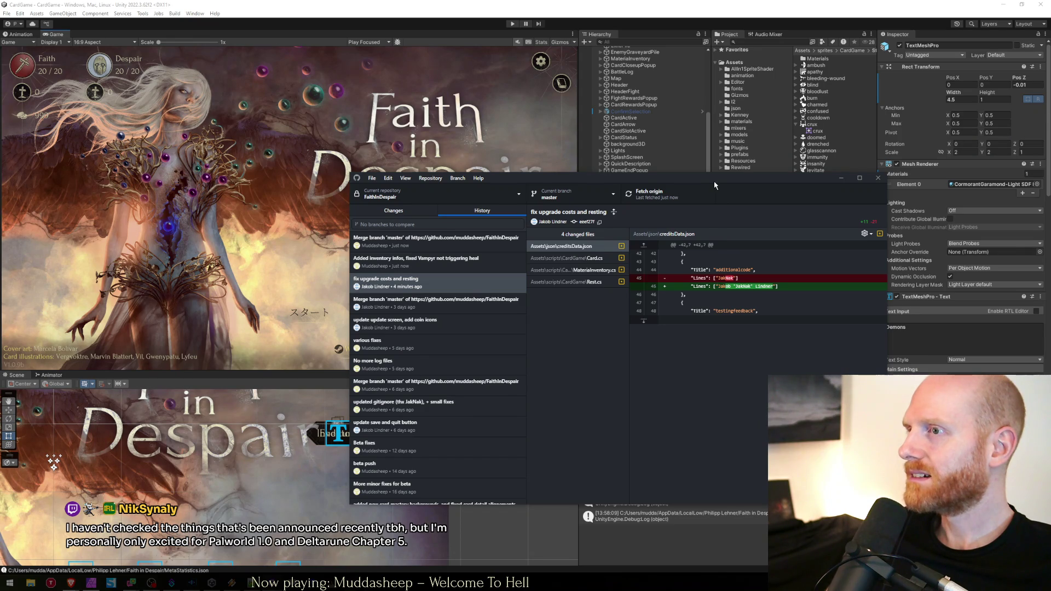
key("alt+Tab")
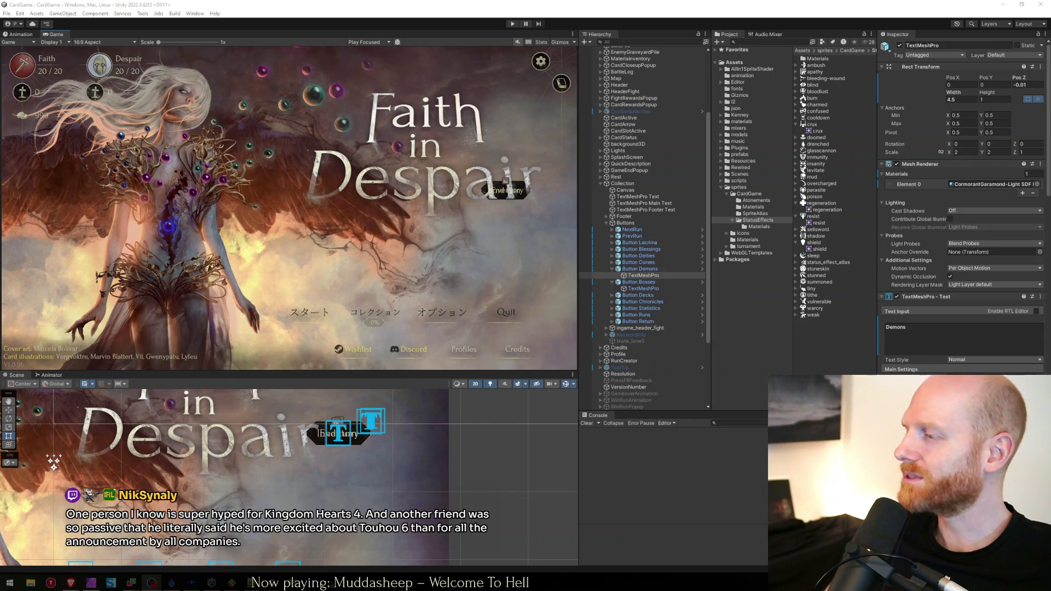
Collapse StatusEffects, show the CardGame sprites, and place the caret on line 362 of Rest.cs.
left_click(758, 220)
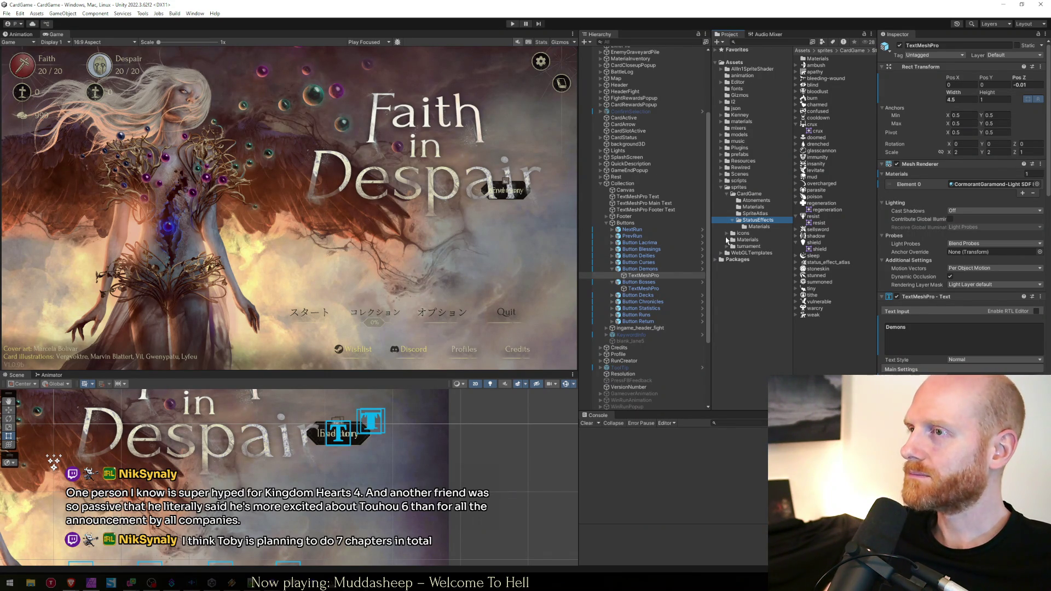
left_click(733, 220)
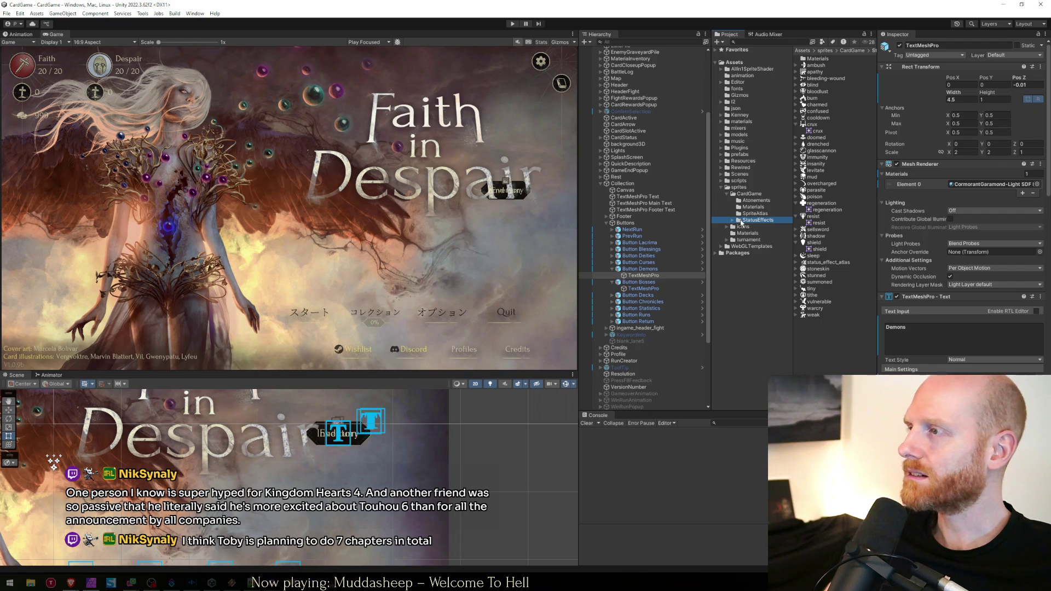
left_click(739, 194)
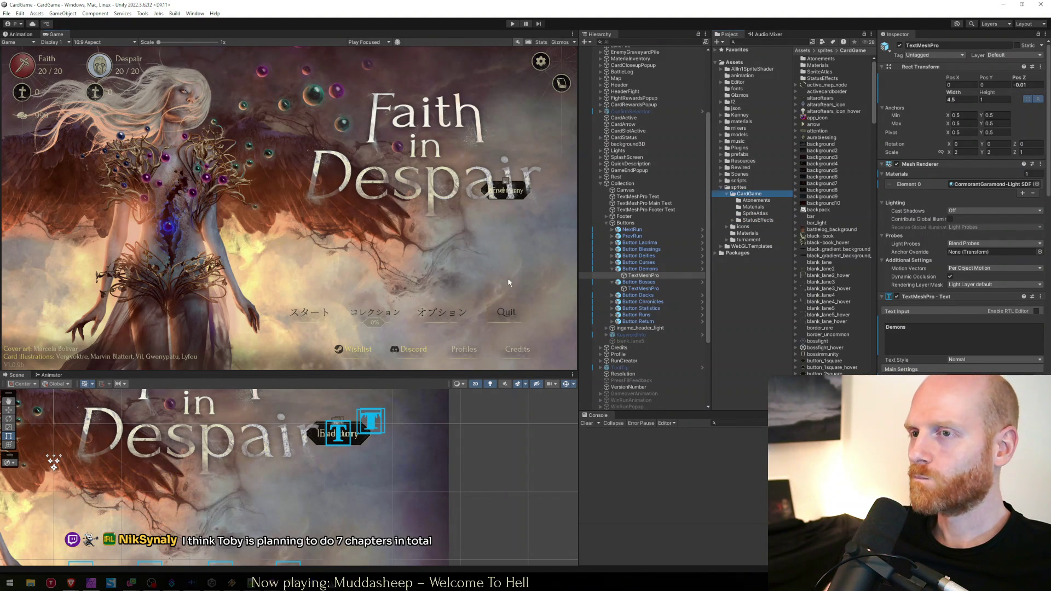
key("alt+Tab")
left_click(624, 305)
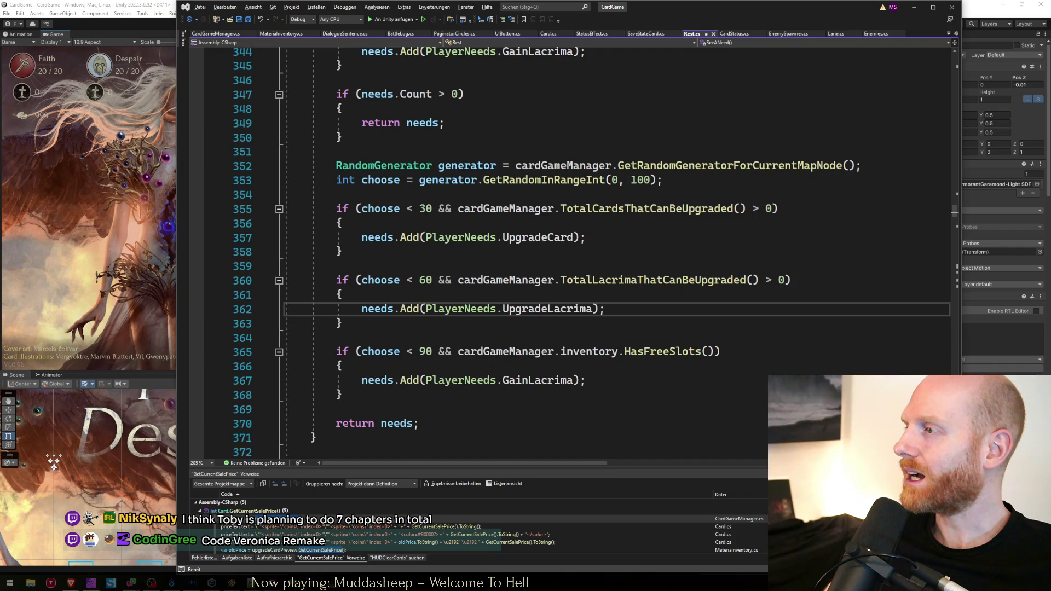
Place the caret at the end of Rest.cs line 361 and bring up the Koudelka YouTube video.
left_click(624, 298)
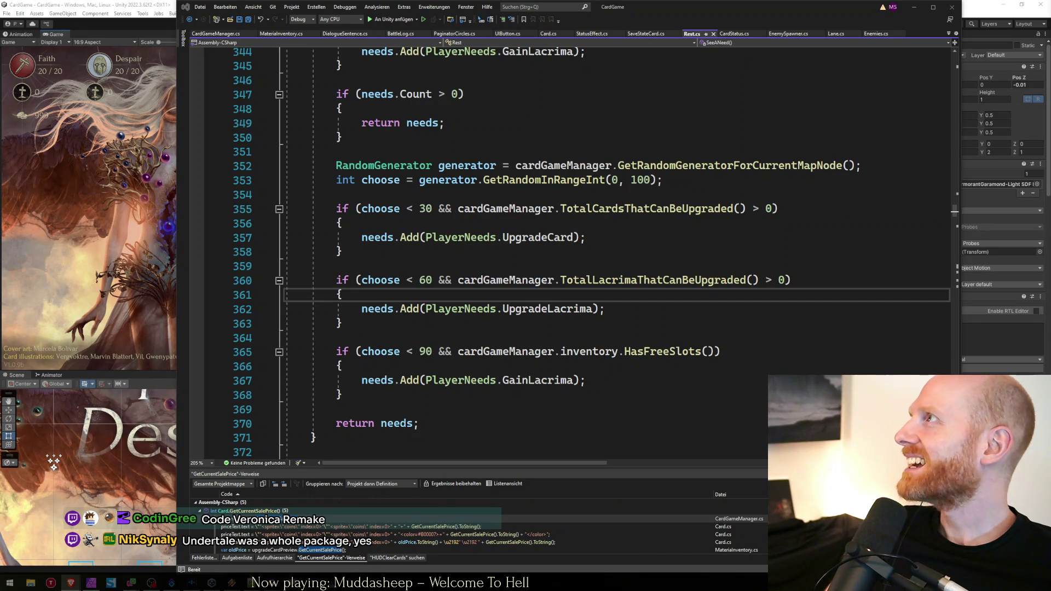
key("alt+Tab")
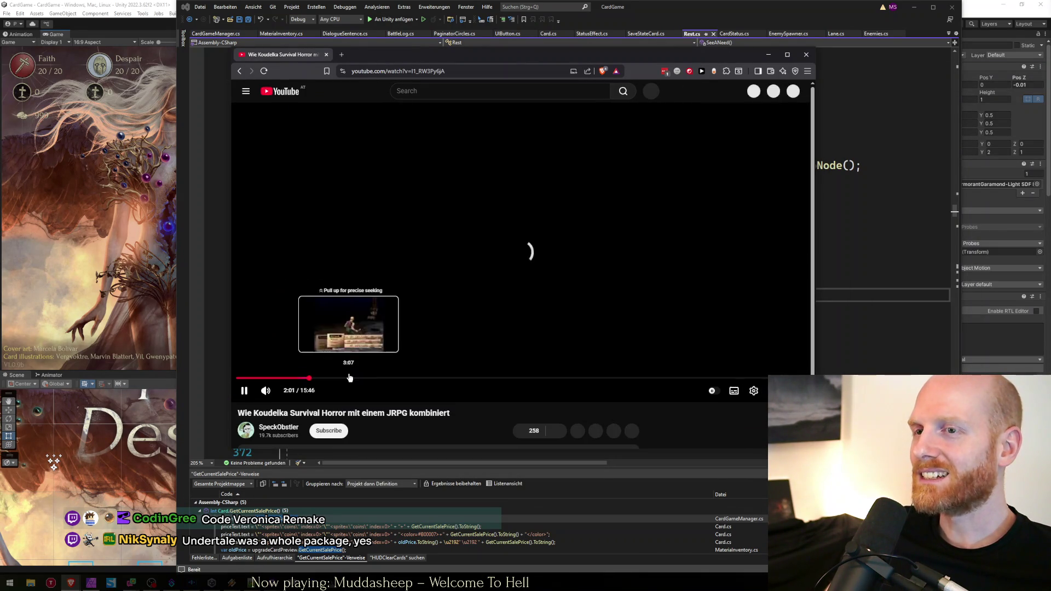
Mute the Koudelka video, skip it ahead to 5:31, and minimize the browser window.
left_click(345, 378)
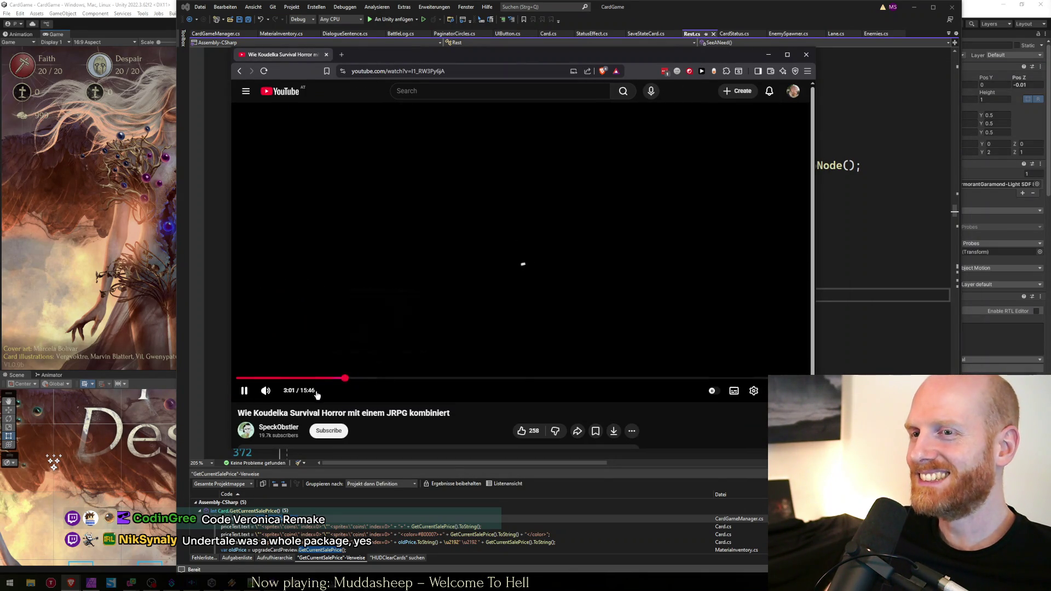
left_click(265, 391)
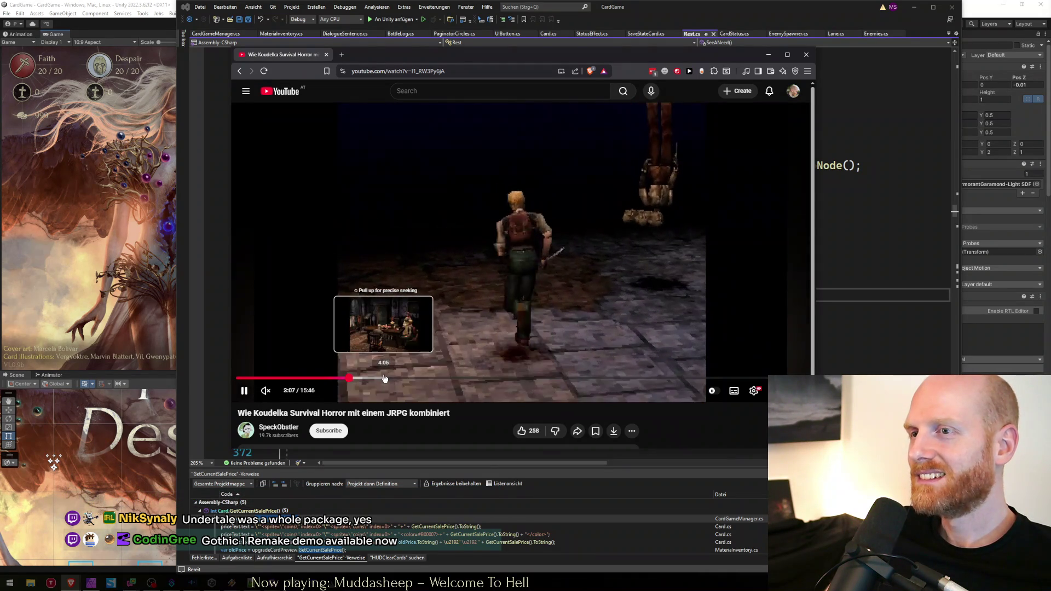
left_click(384, 378)
left_click_drag(384, 378, 436, 380)
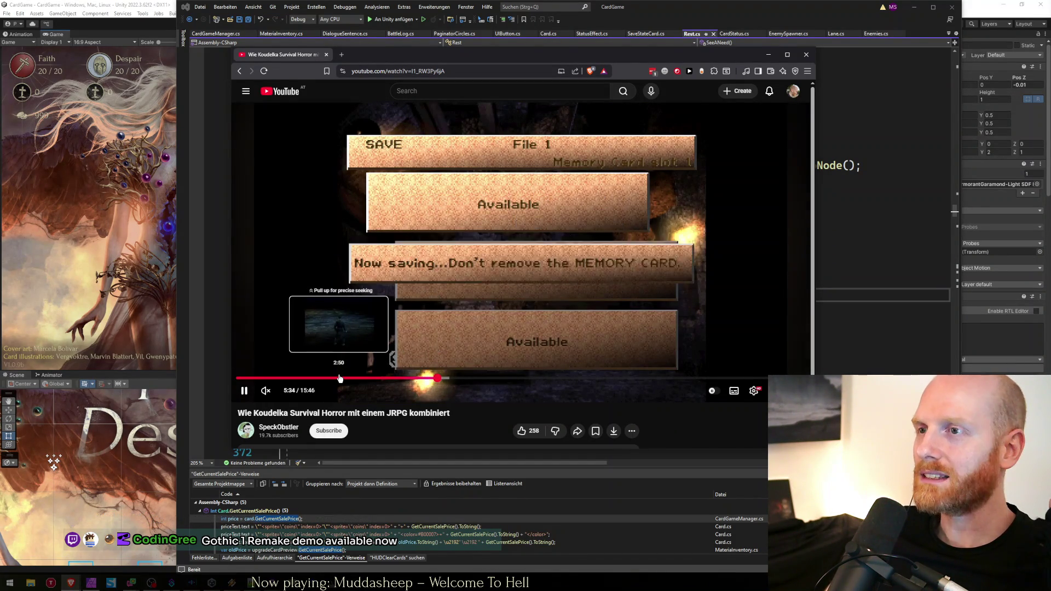
key("super+Down")
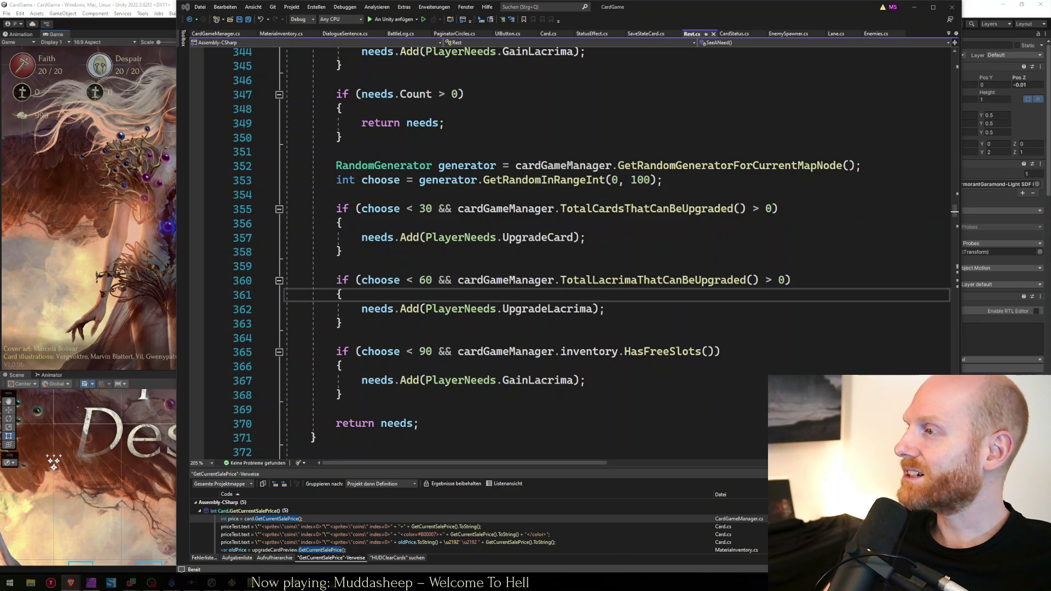
Save the Steamworks event changes, then drag the Square Enix press release window into view.
key("Down")
key("Down")
key("Down")
key("alt+Tab")
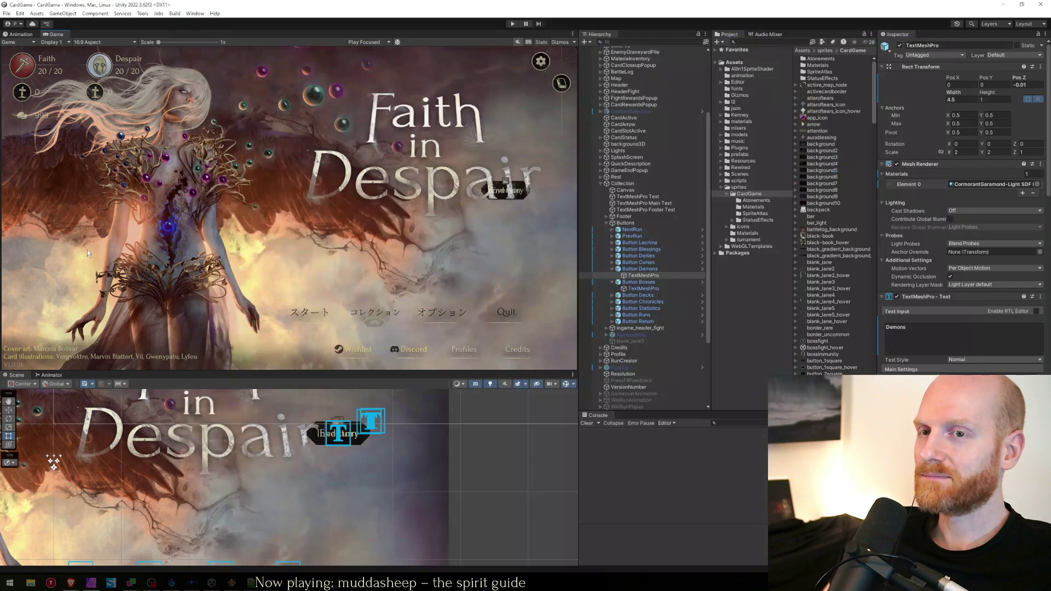
mouse_move(70, 583)
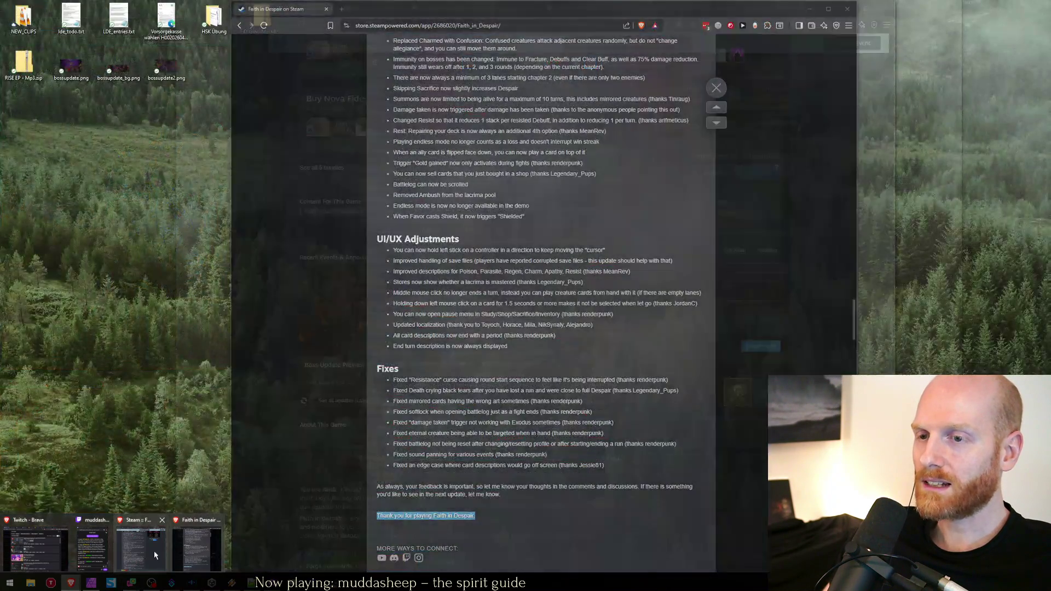
left_click(151, 552)
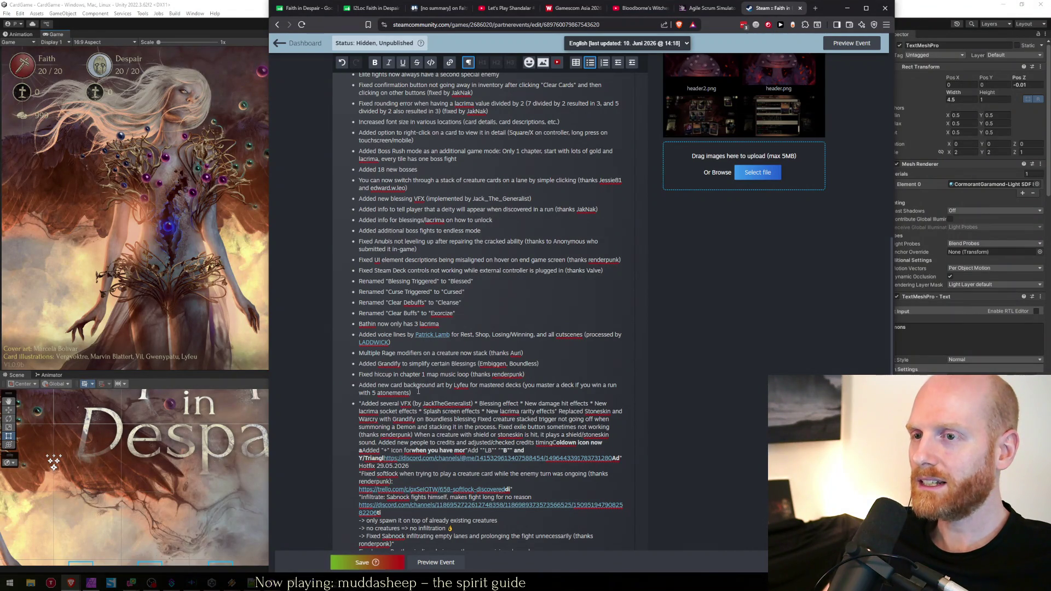
left_click(368, 562)
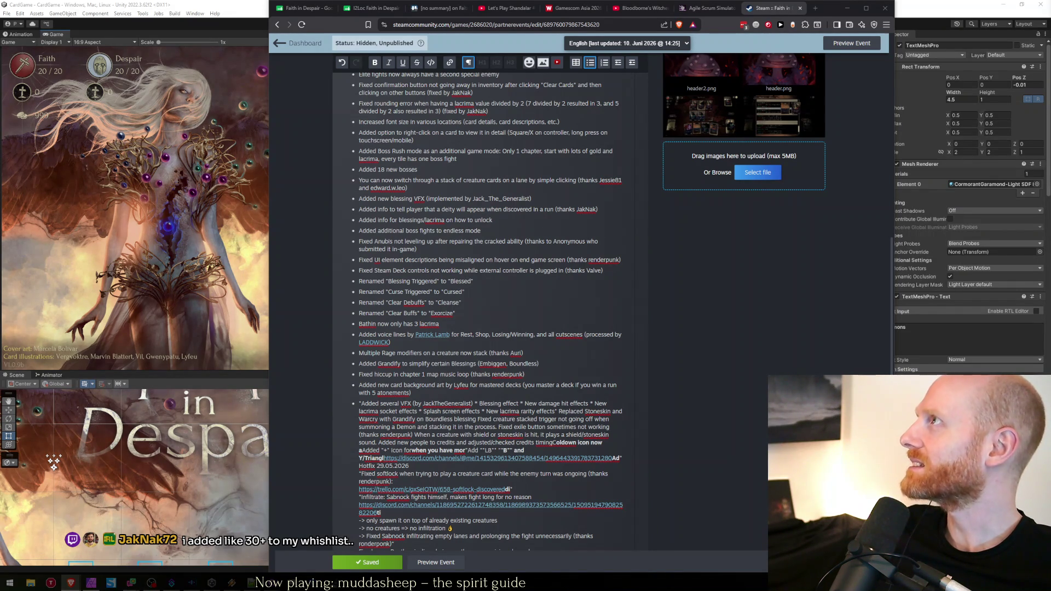
mouse_move(1050, 34)
left_mouse_down()
mouse_move(516, 49)
mouse_move(516, 8)
left_mouse_up()
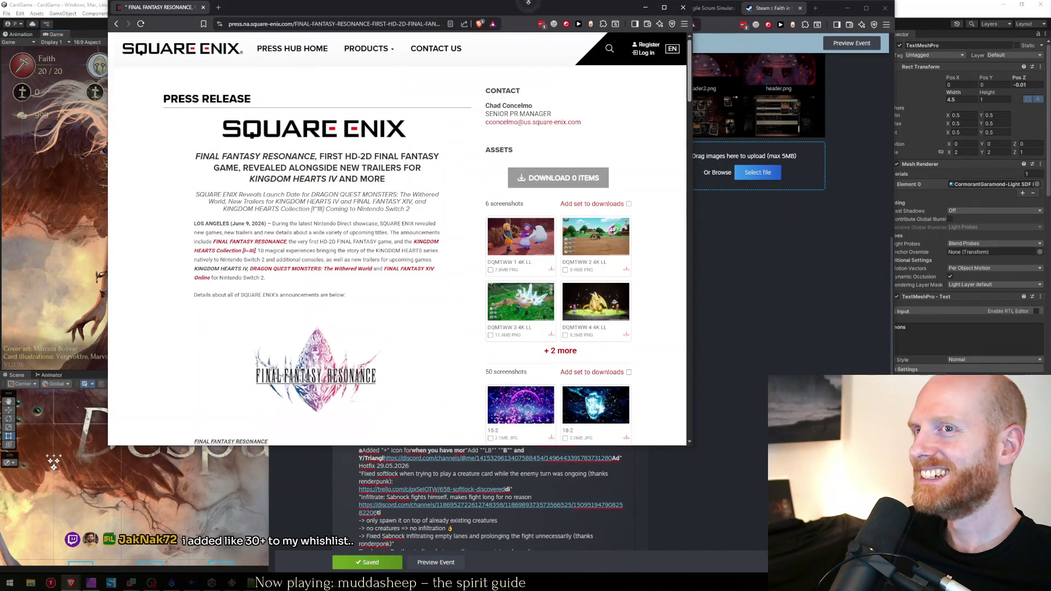
Read through the Final Fantasy Resonance press release, then close it to return to the editor.
left_click_drag(366, 20, 535, 19)
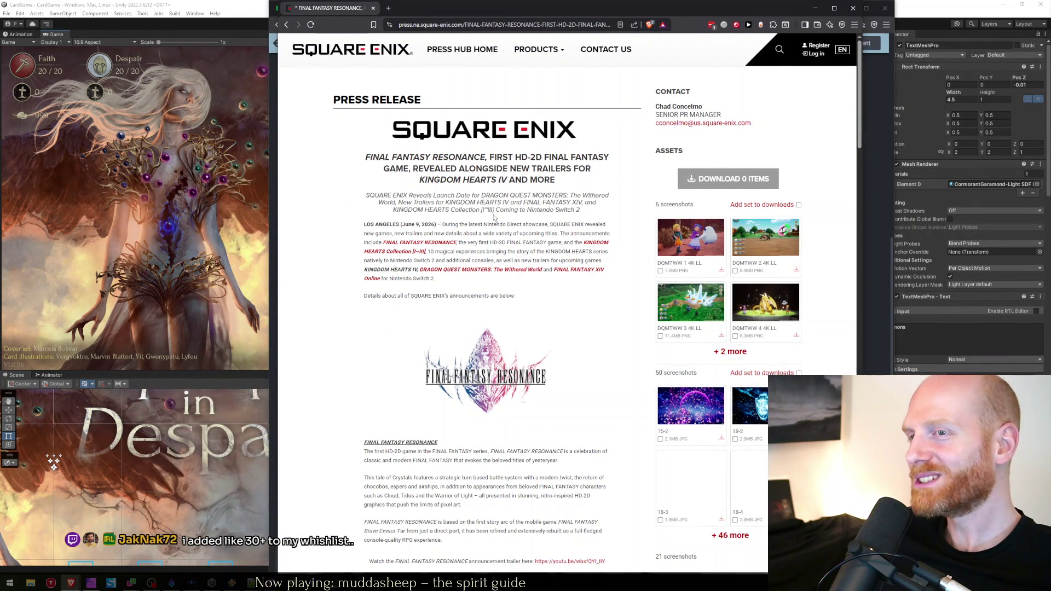
scroll(495, 218, "up", 2)
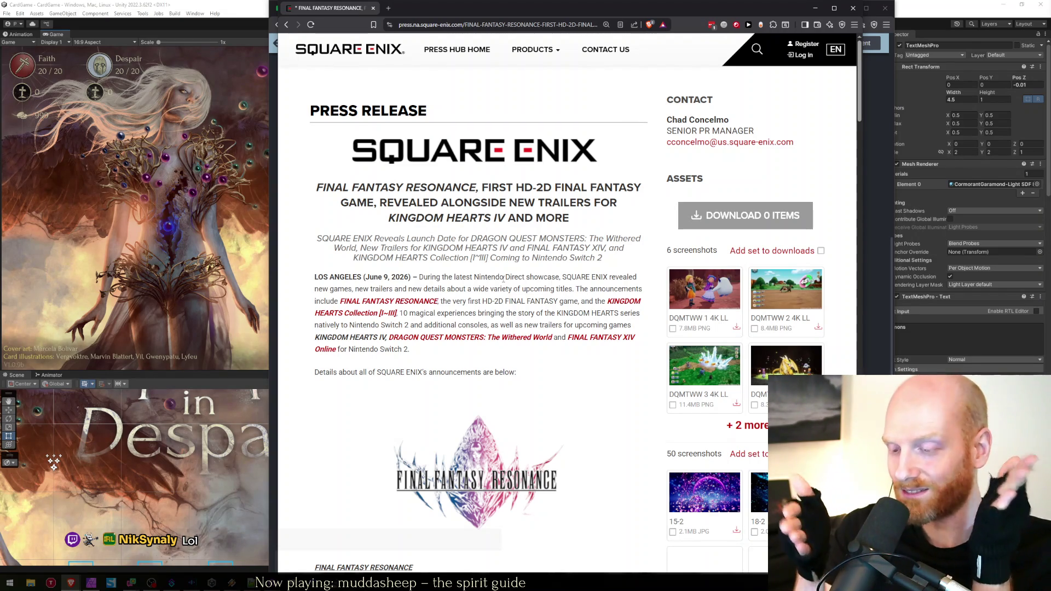
scroll(505, 347, "down", 6)
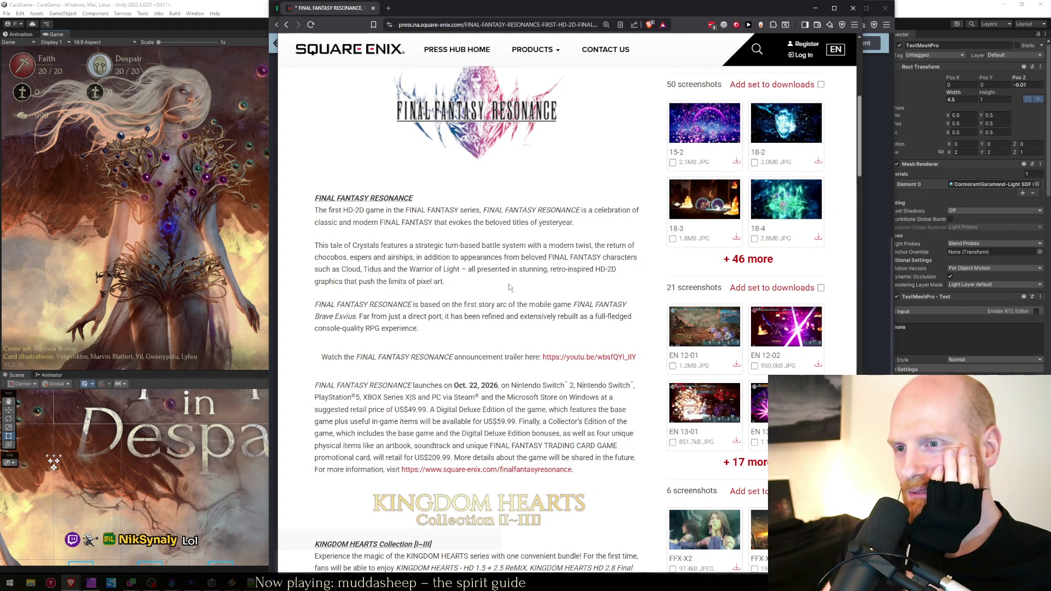
scroll(508, 283, "down", 5)
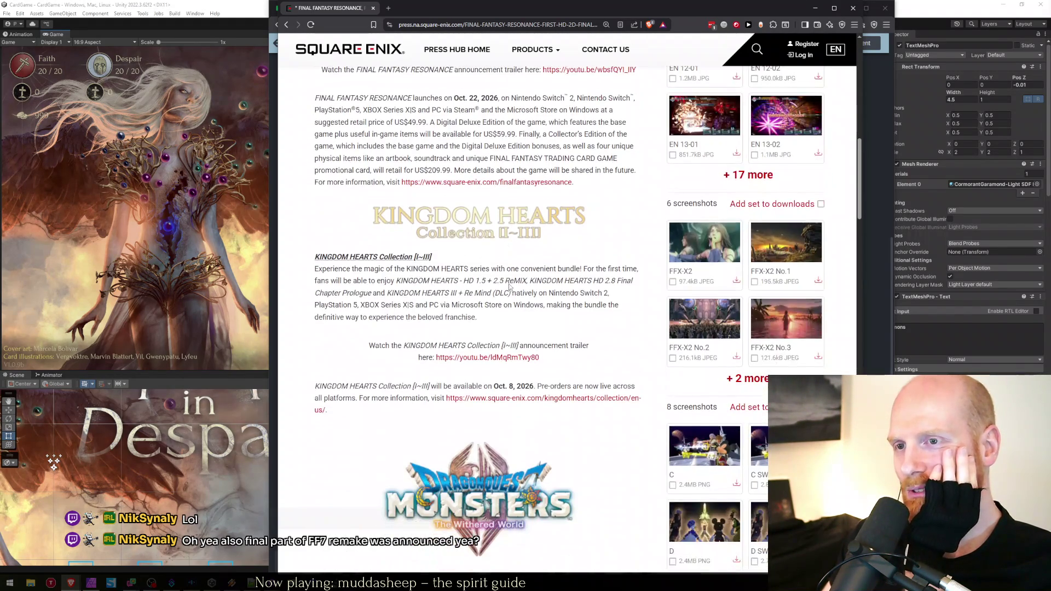
scroll(510, 285, "up", 4)
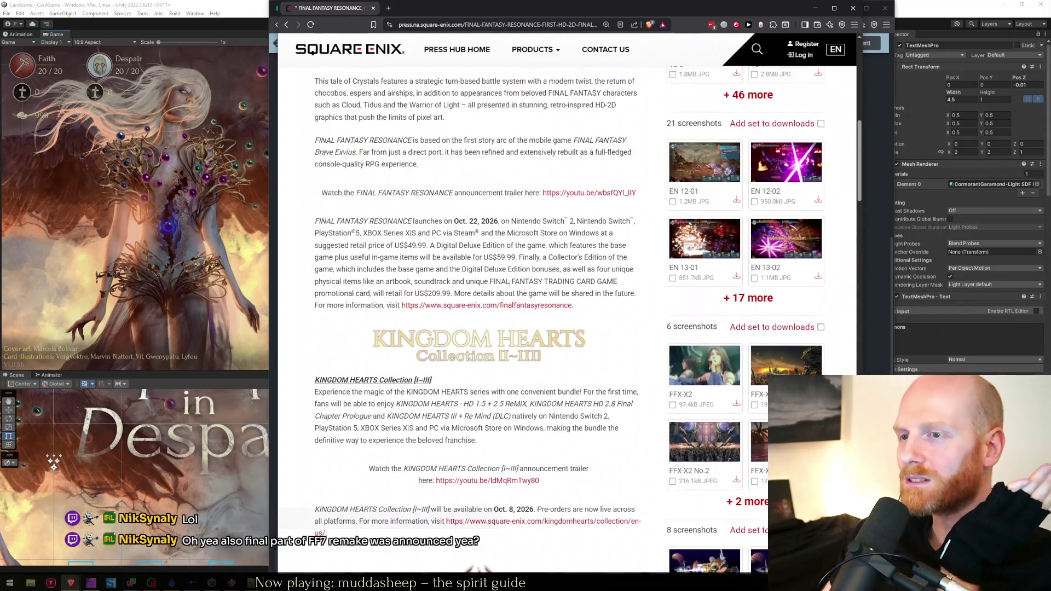
scroll(509, 287, "up", 1)
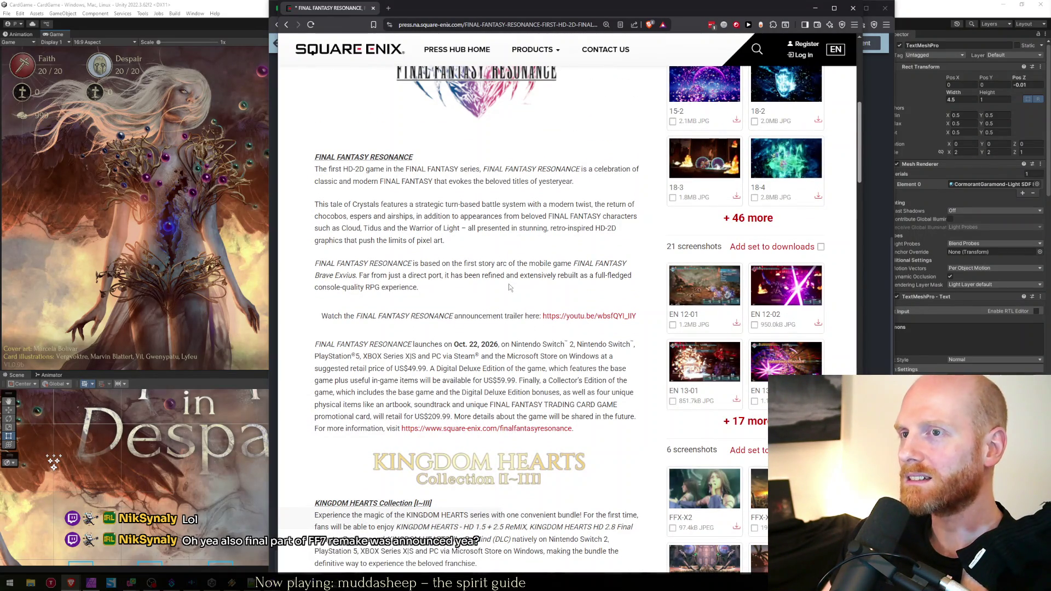
scroll(484, 277, "down", 15)
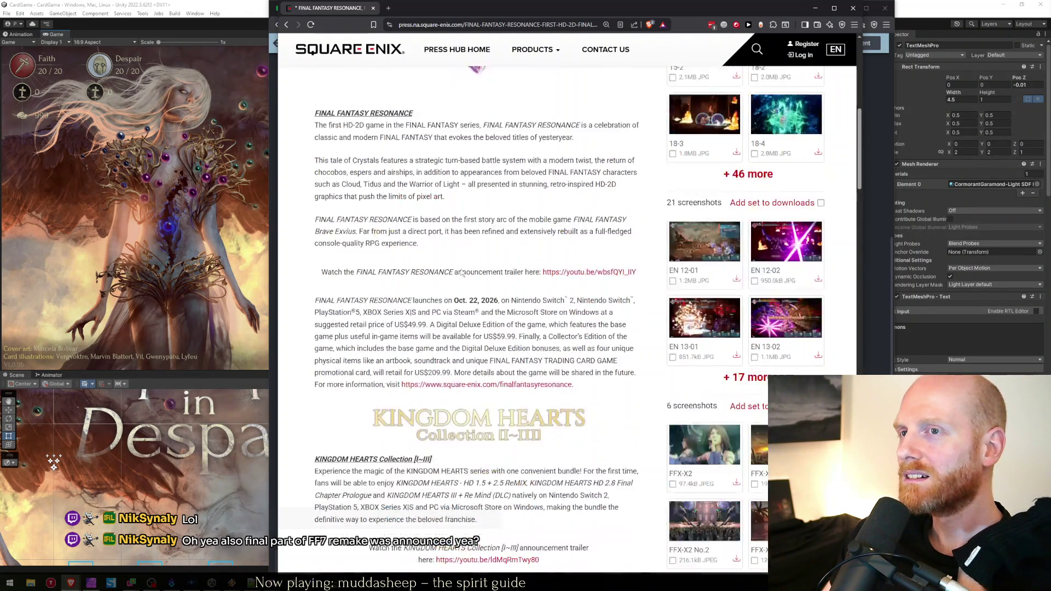
scroll(461, 269, "down", 10)
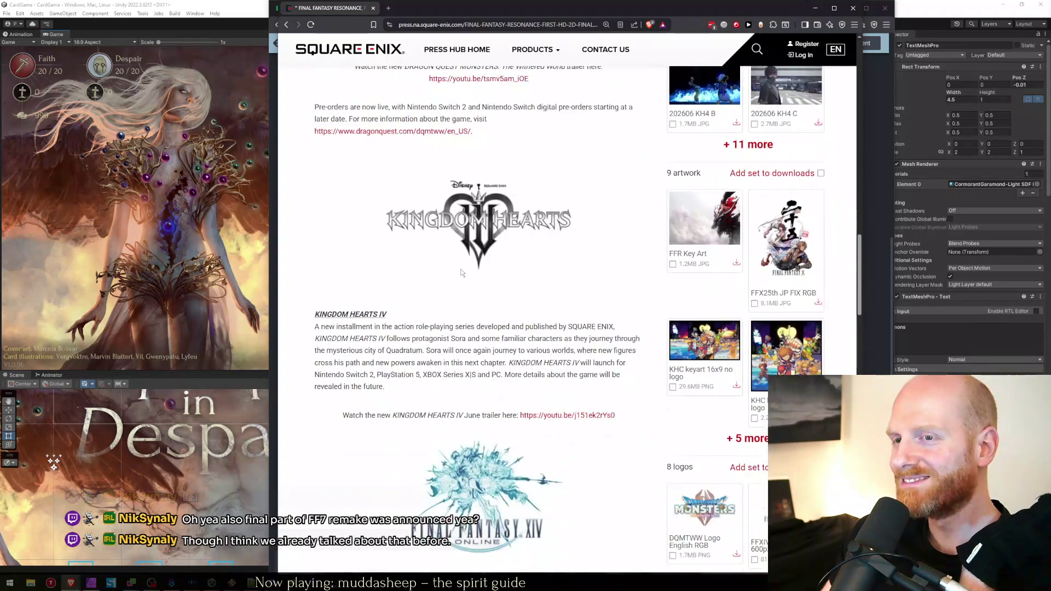
scroll(461, 272, "down", 2)
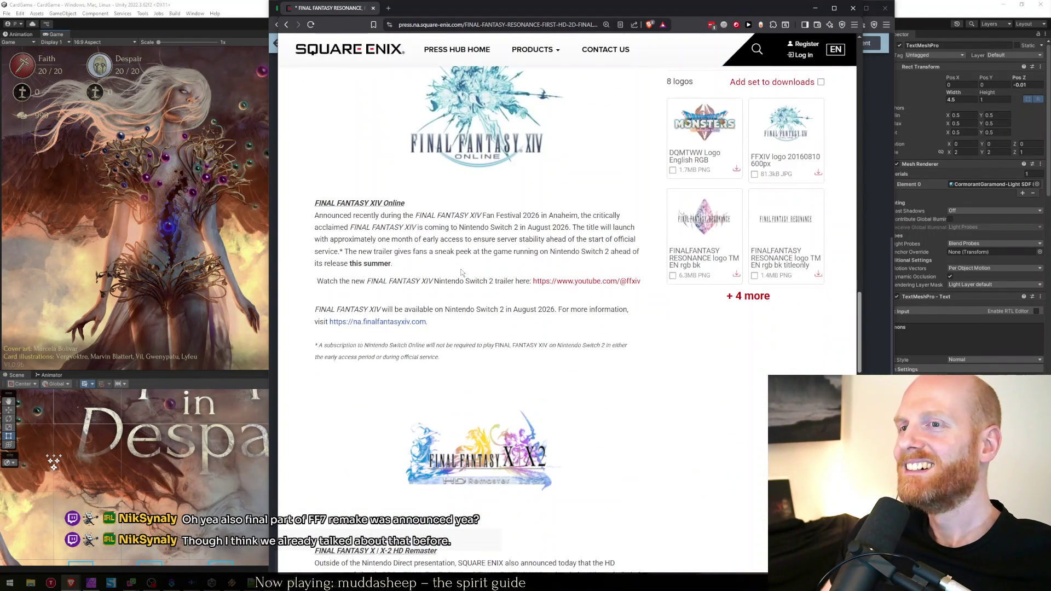
key("ctrl+w")
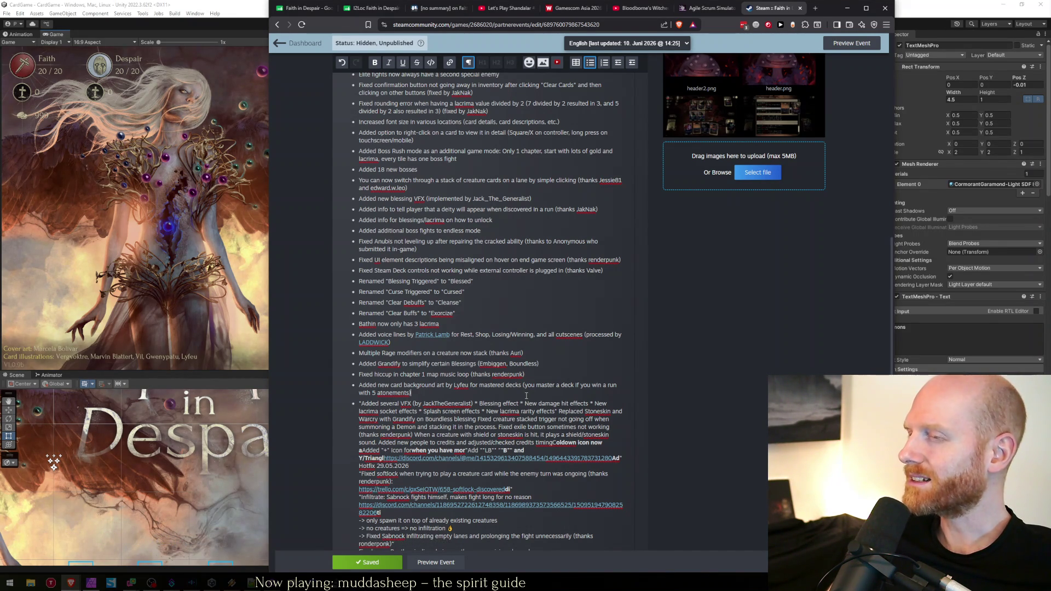
Remove the stray quote, change 'several' to 'new creature hit', and split the leftover notes onto a new line.
key("Right")
key("Up")
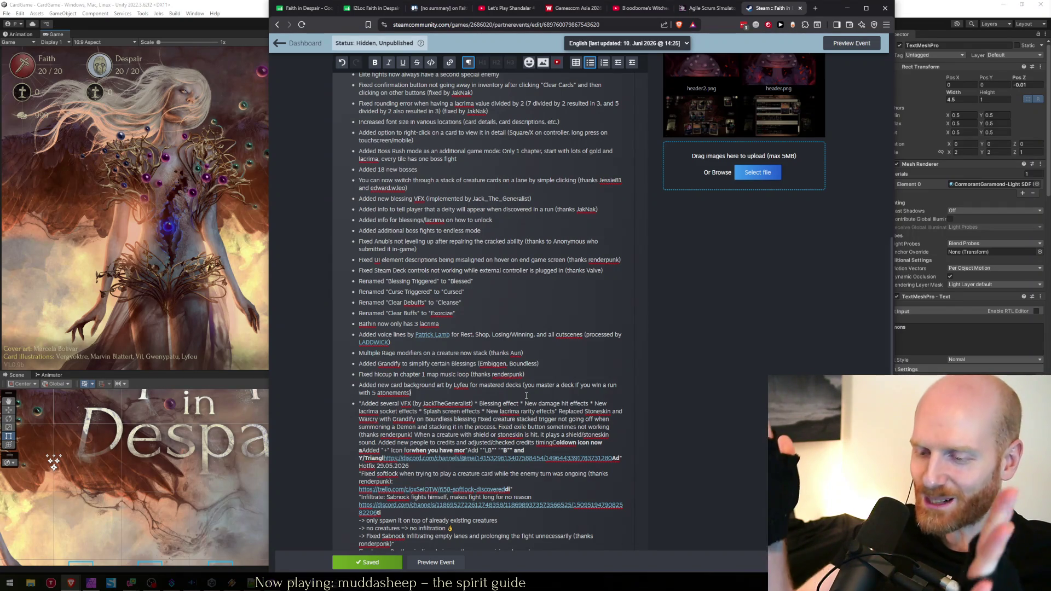
key("Delete")
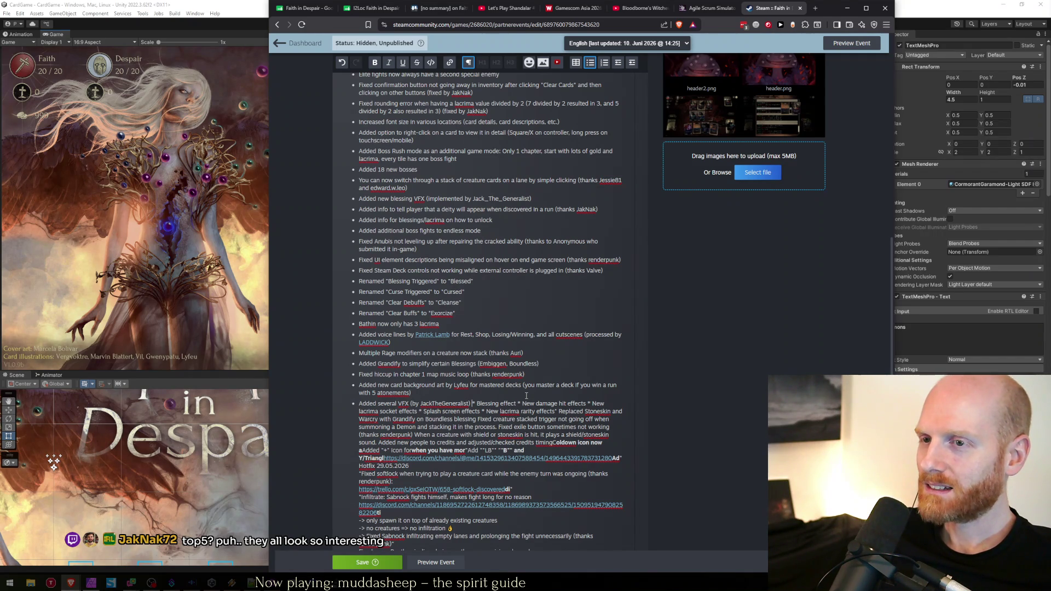
key("ctrl+shift+Right")
key("ctrl+shift+Right")
key("ctrl+shift+Right")
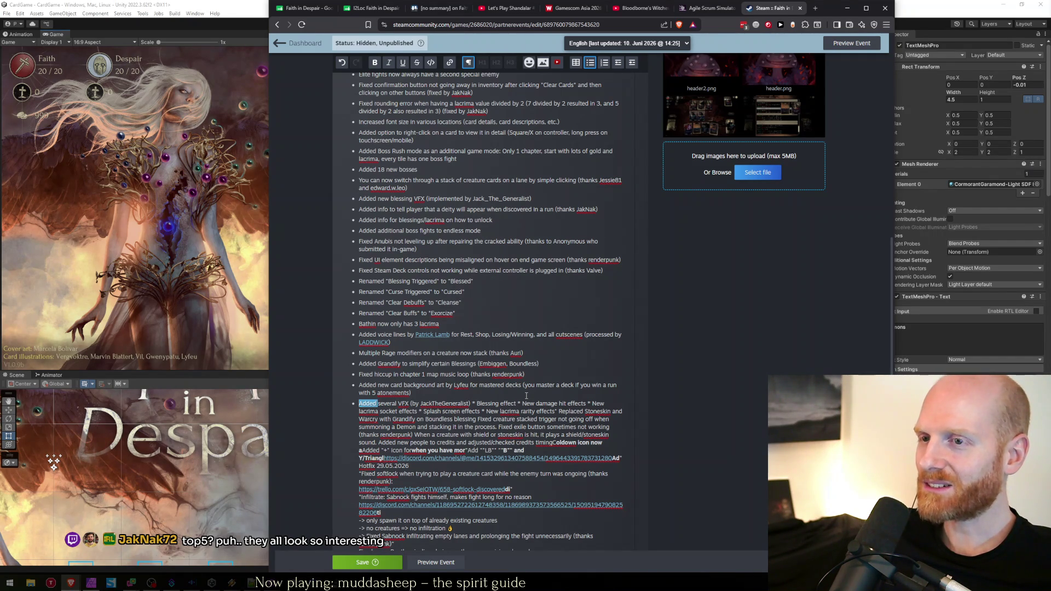
key("Right")
key("ctrl+shift+Left")
type("new hit")
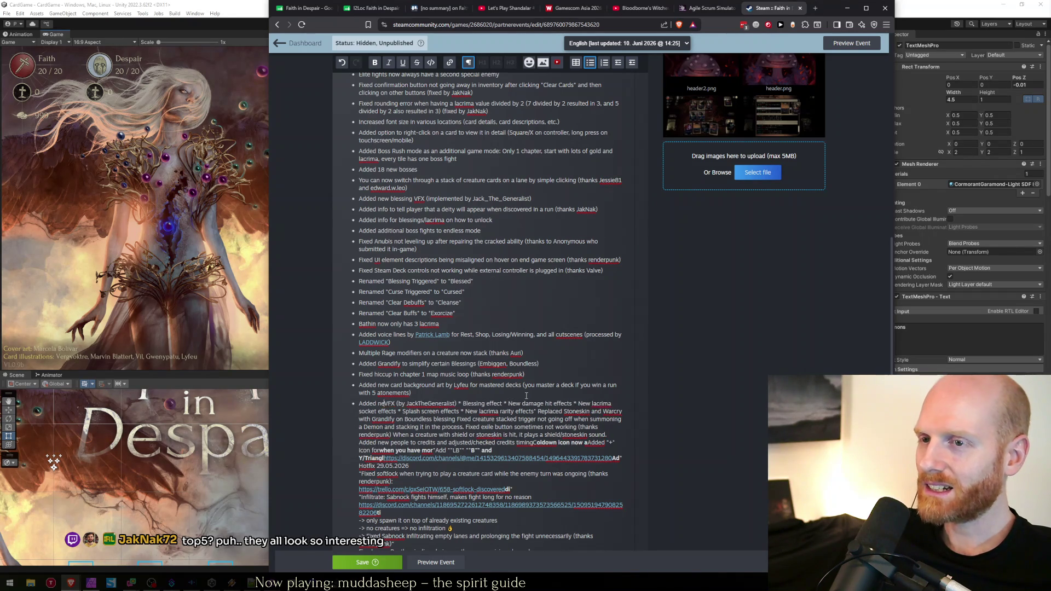
type("creature")
key("Return")
type("implemented by JackTheGeneralist)")
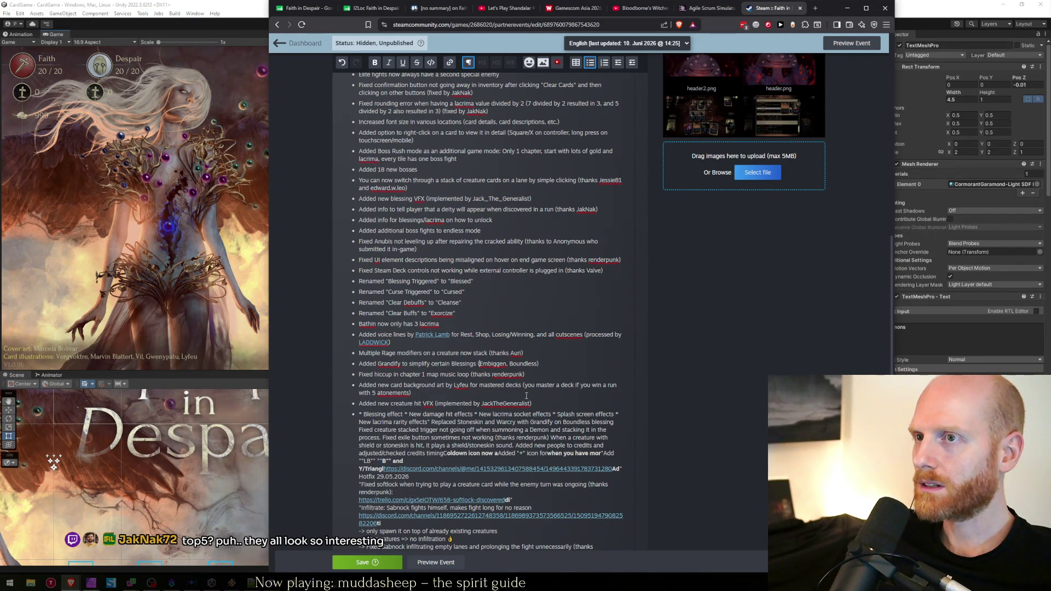
Fix the credited name's spelling and delete the raw effect lines, including the New lacrima rarity effects fragment.
key("shift+End")
type("JackTheGeneralist)")
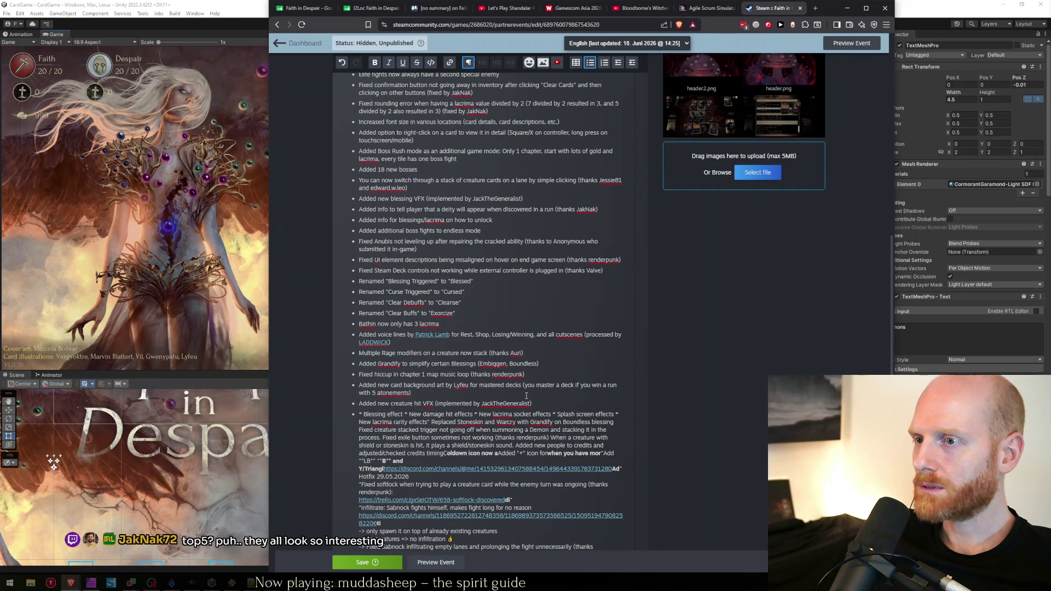
key("Right")
key("shift+End")
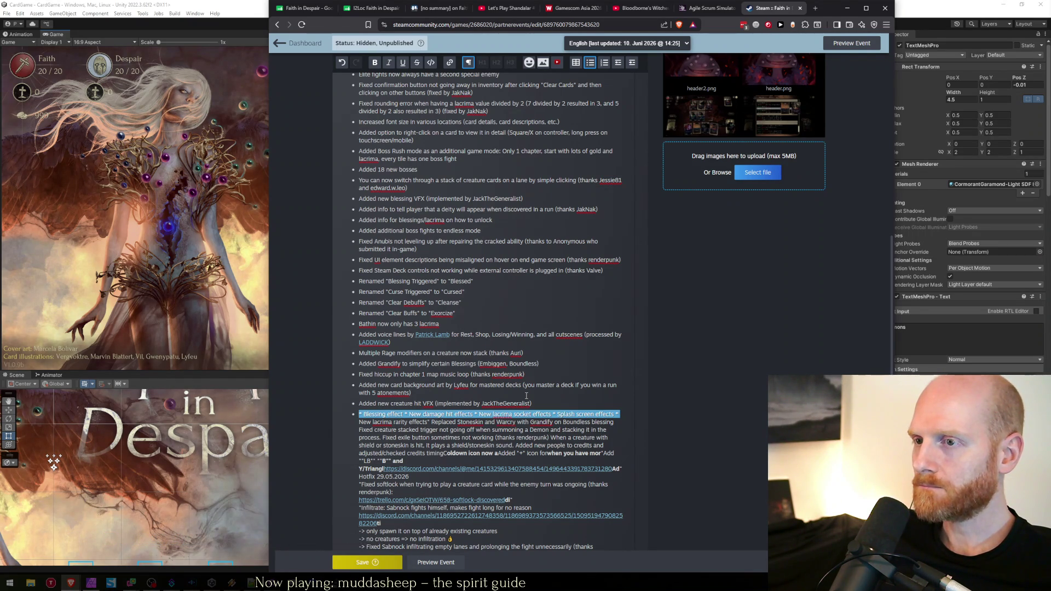
key("Delete")
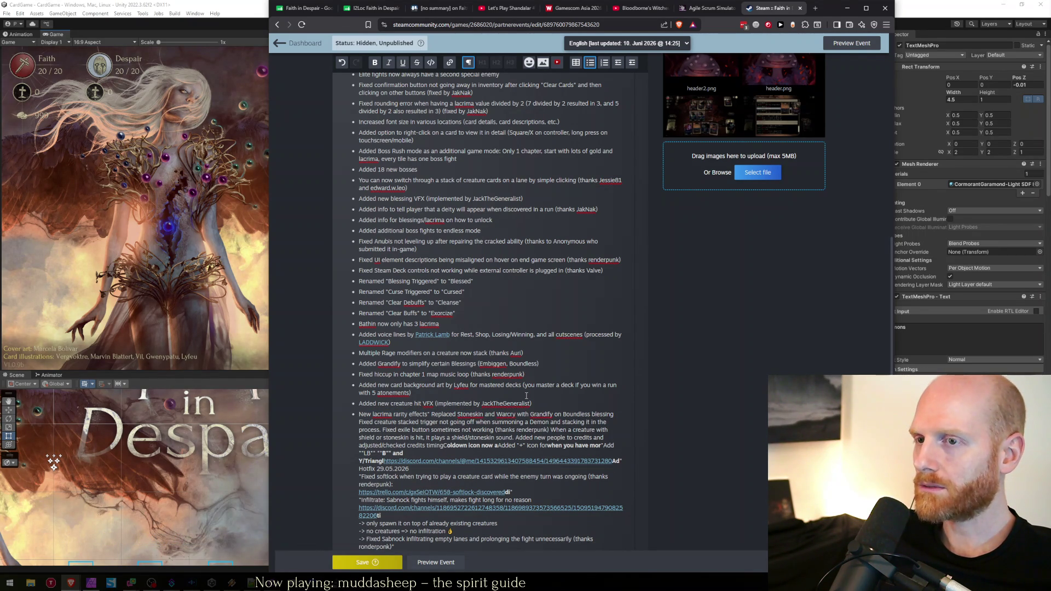
key("ctrl+shift+Right")
key("ctrl+shift+Right")
key("ctrl+shift+Right")
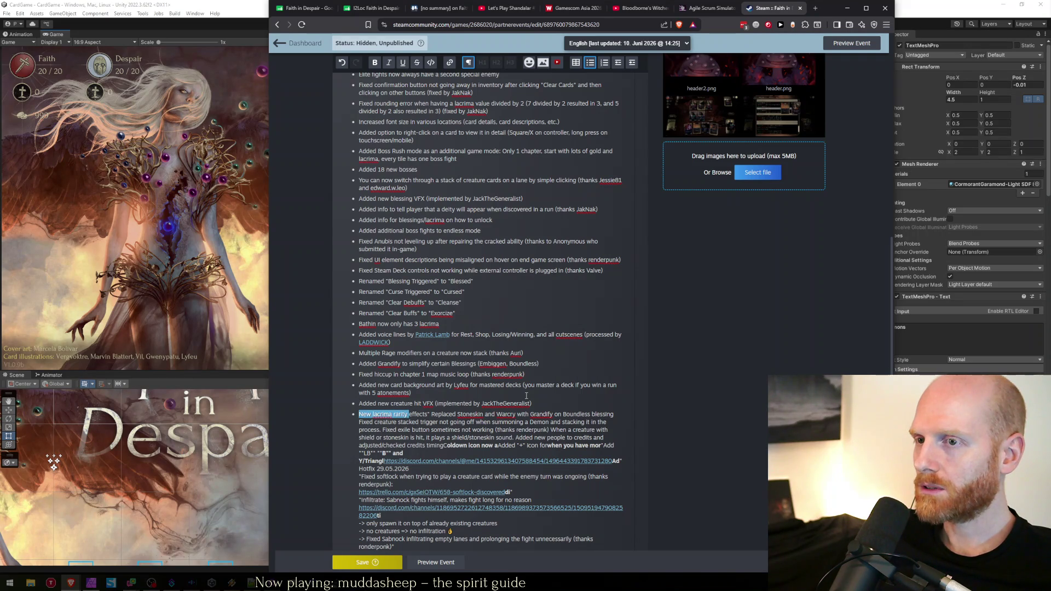
key("Delete")
Move the creature hit VFX bullet directly below the blessing VFX item.
key("shift+End")
key("ctrl+c")
key("Delete")
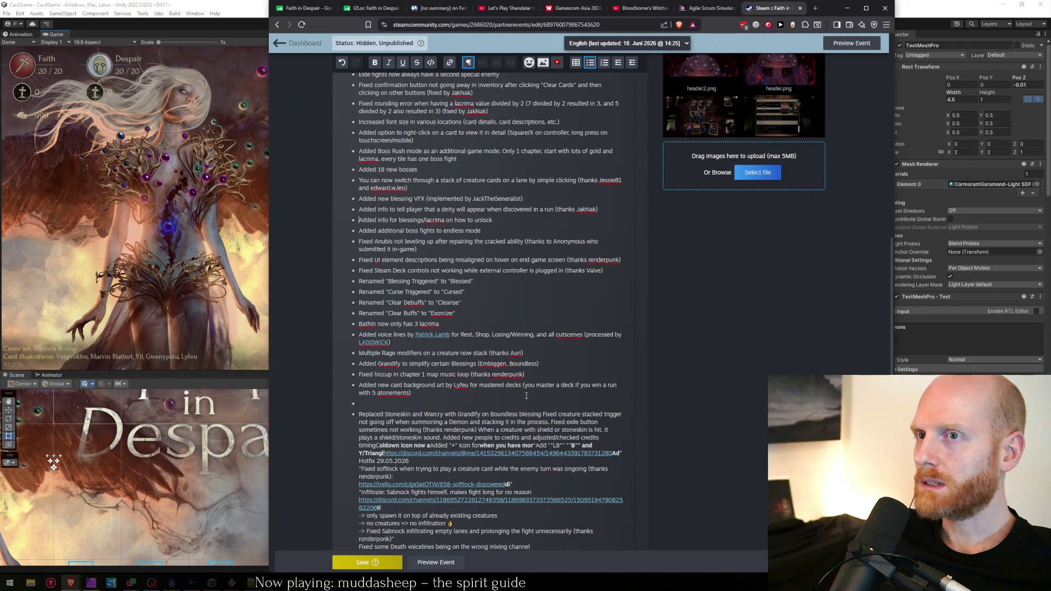
key("Return")
key("ctrl+v")
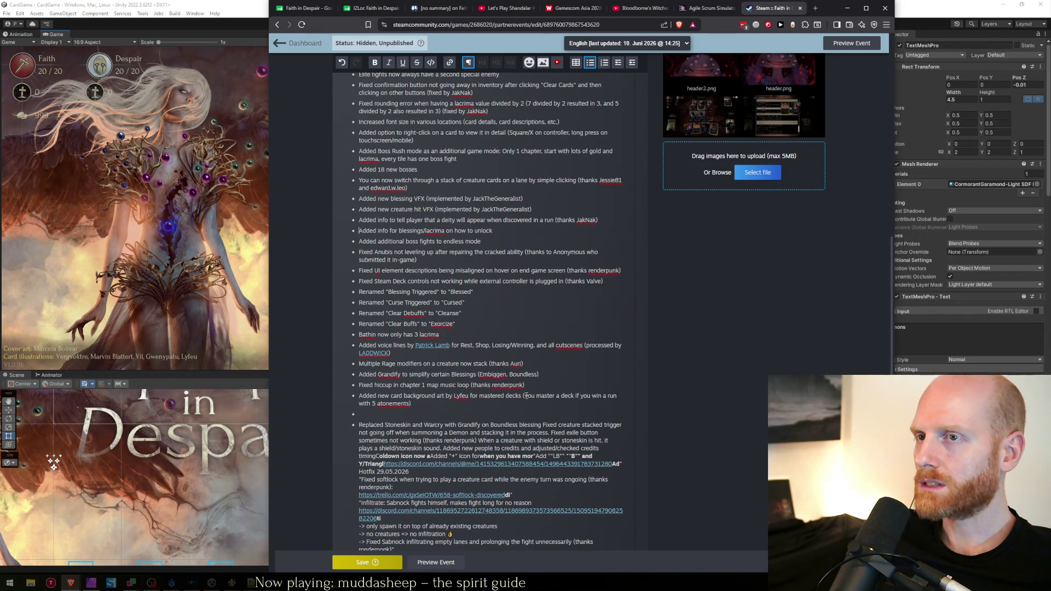
key("Delete")
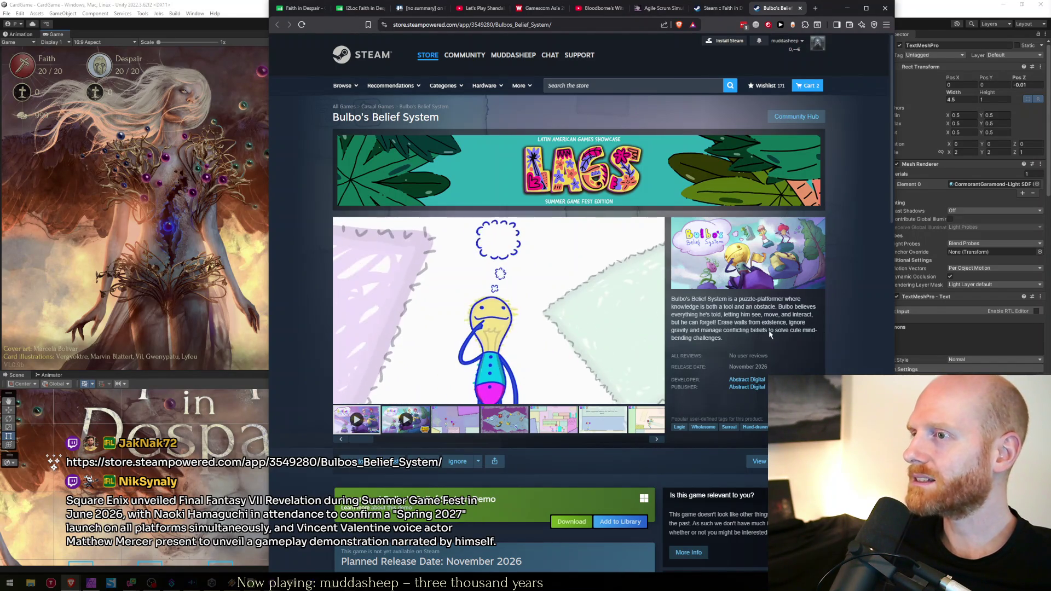
Highlight and deselect part of the Bulbo's Belief System description while the trailer plays.
left_click_drag(747, 330, 752, 352)
left_click(755, 340)
mouse_move(586, 341)
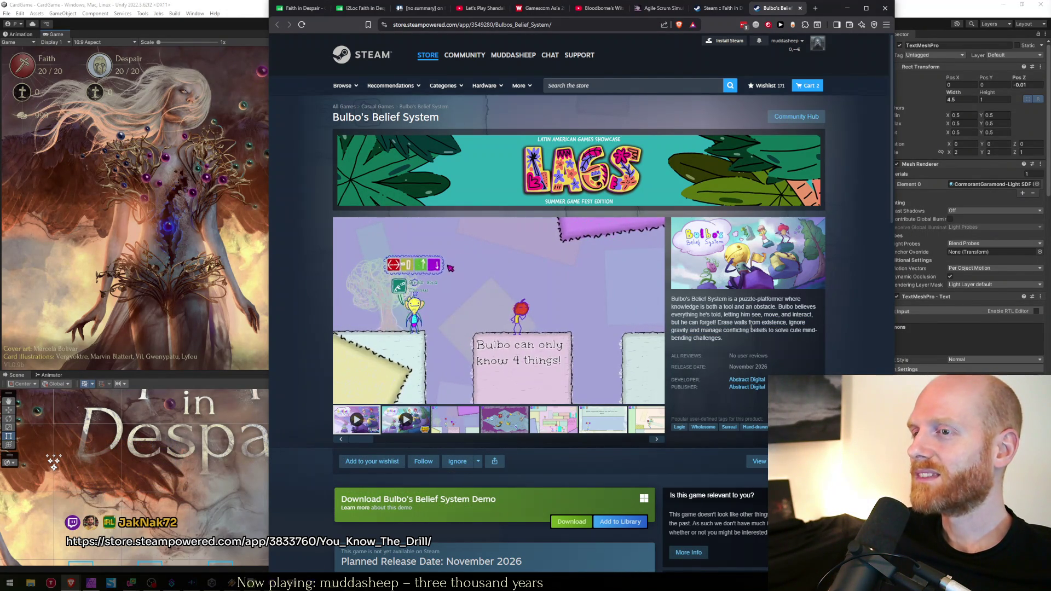
Close the Bulbo's Belief System store page with Ctrl+W.
key("ctrl+w")
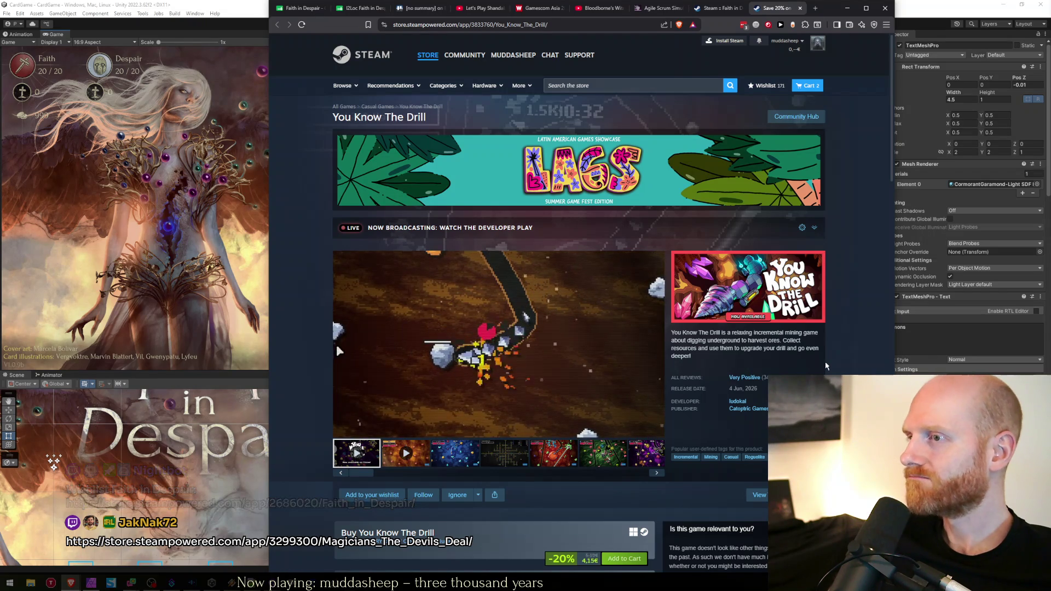
Browse the You Know The Drill screenshots in the full-size viewer, then close its page.
left_click(455, 453)
left_click(614, 348)
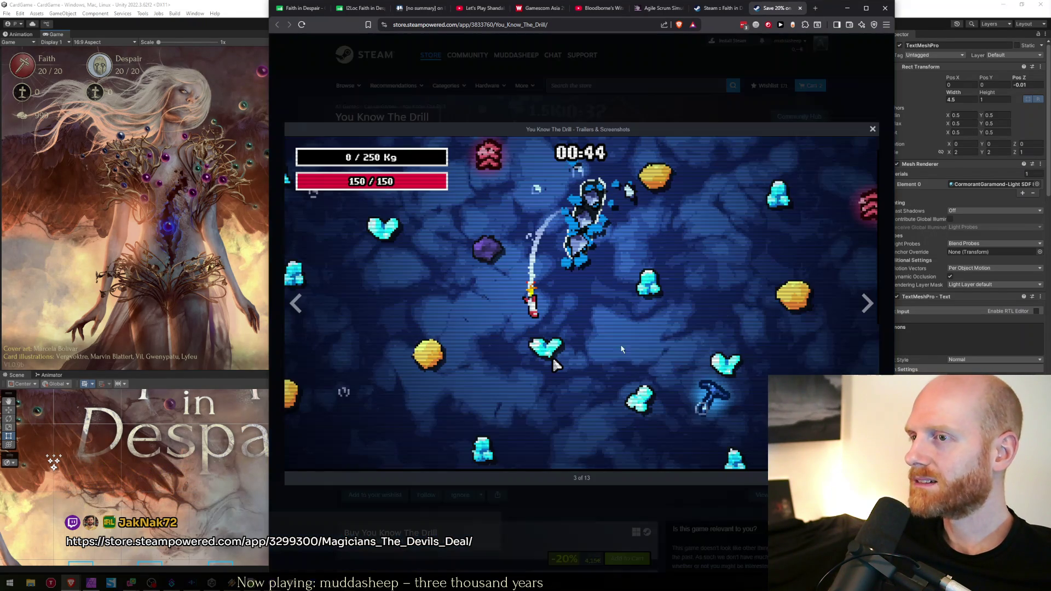
left_click(867, 303)
left_click(867, 304)
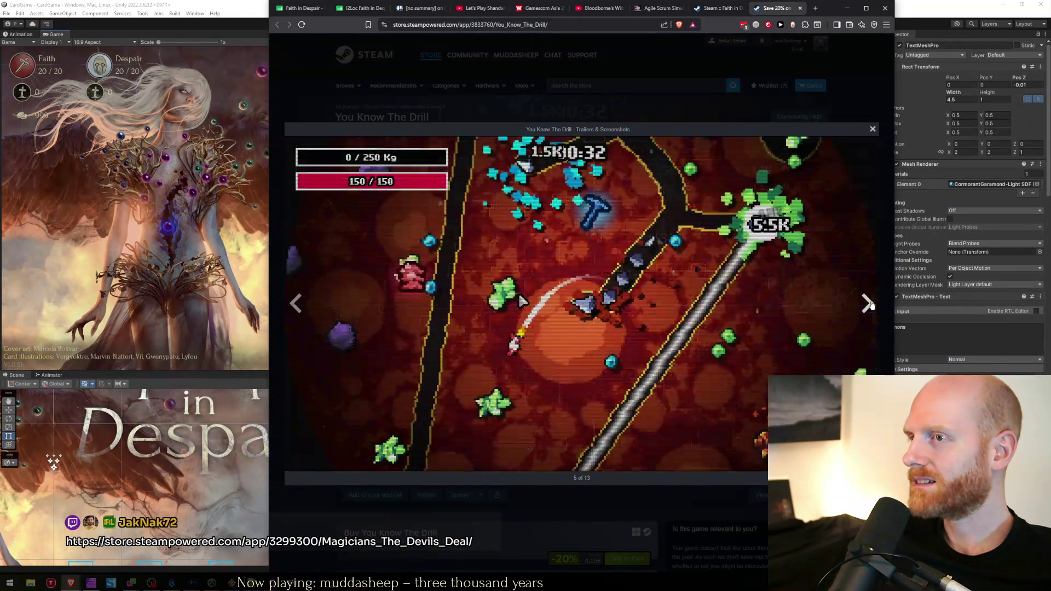
left_click(296, 304)
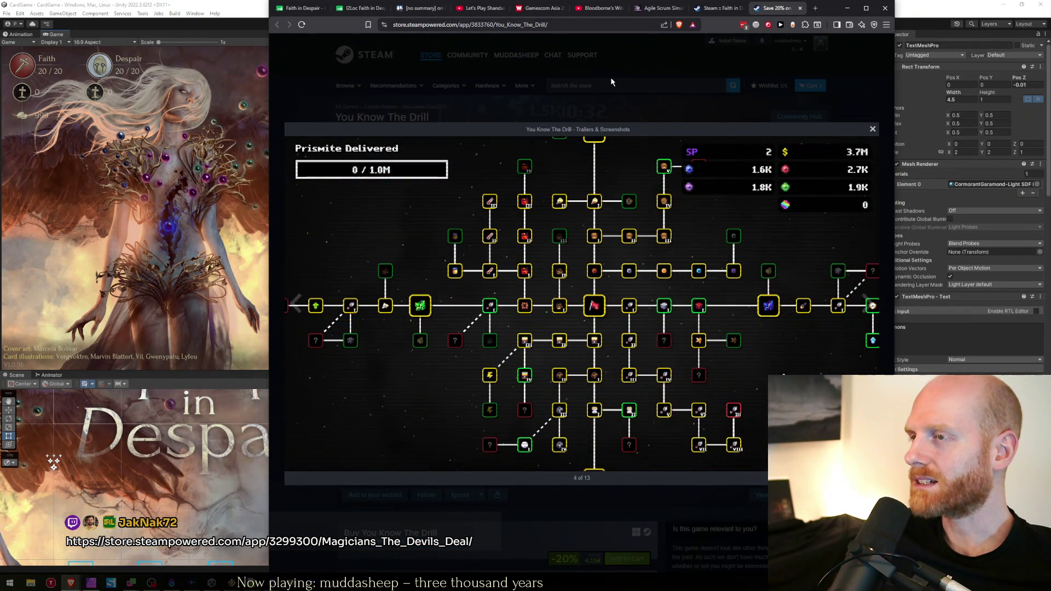
key("ctrl+w")
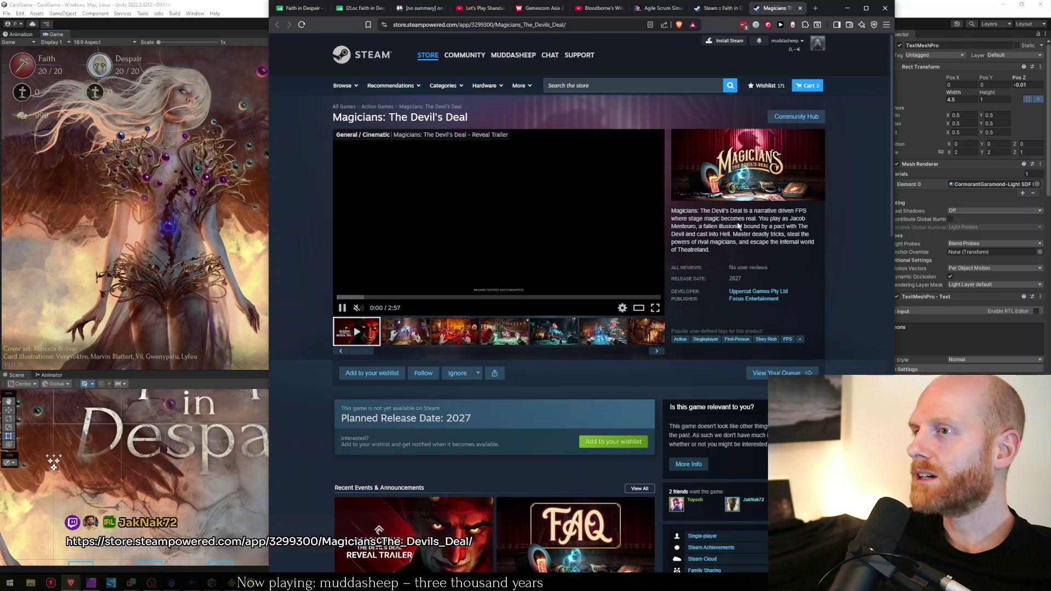
Highlight and deselect lines of the Magicians: The Devil's Deal description.
left_click_drag(752, 219, 760, 218)
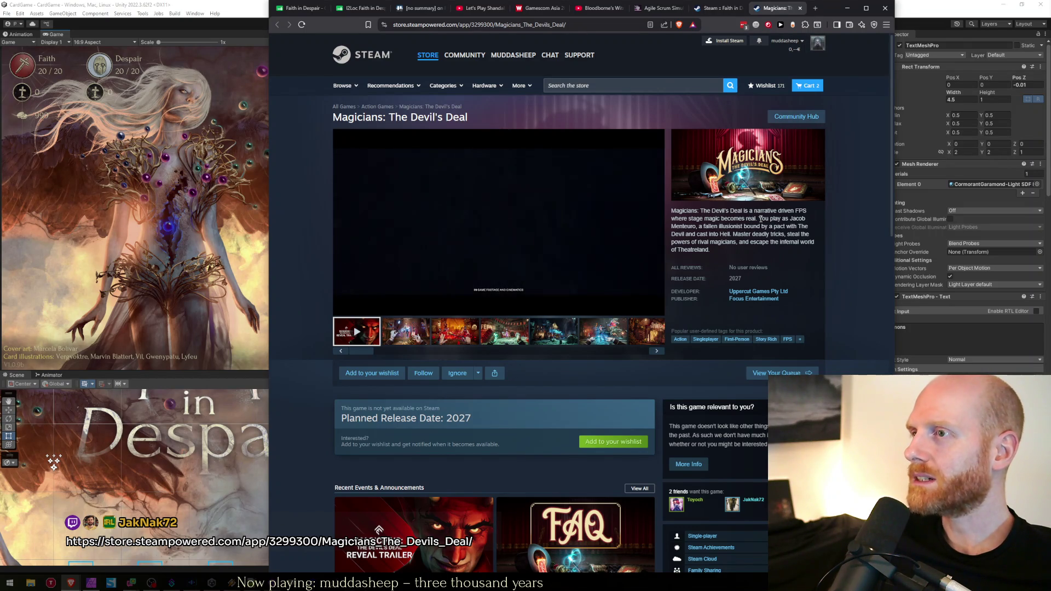
mouse_move(800, 218)
left_mouse_down()
mouse_move(698, 226)
mouse_move(757, 252)
left_mouse_up()
left_click(758, 252)
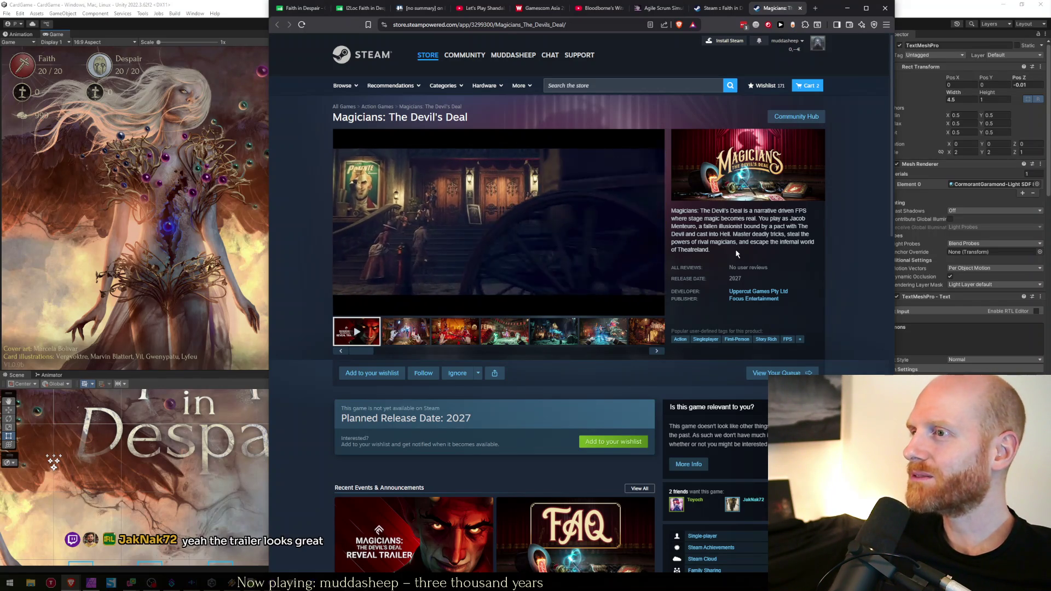
mouse_move(715, 242)
left_mouse_down()
mouse_move(766, 226)
mouse_move(777, 247)
left_mouse_up()
left_click(715, 242)
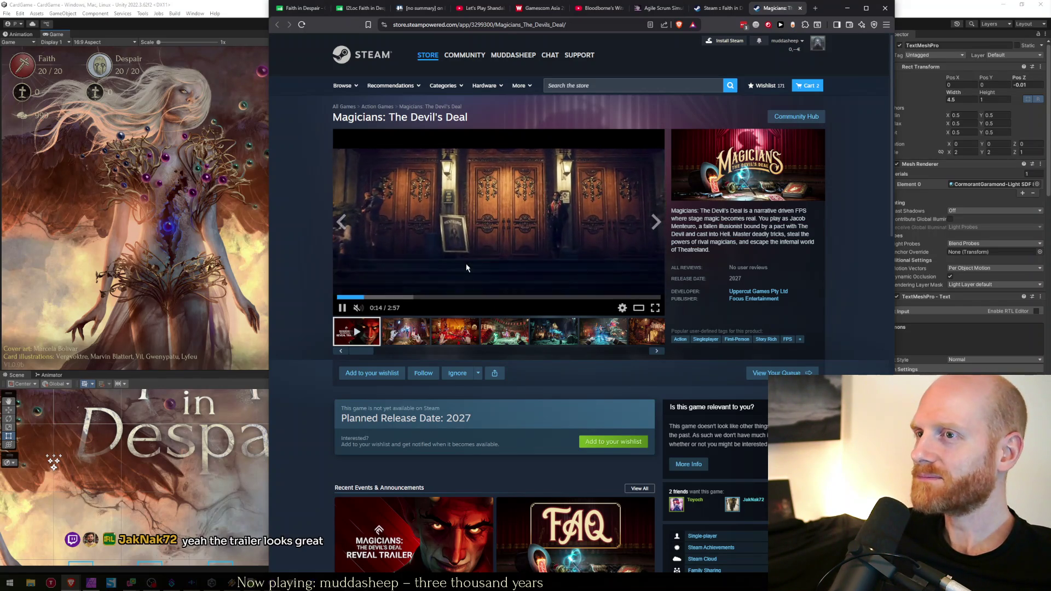
Scrub the trailer ahead to about 1:51, pause at 1:56, rewind to 1:48, then pause again.
left_click_drag(392, 298, 432, 299)
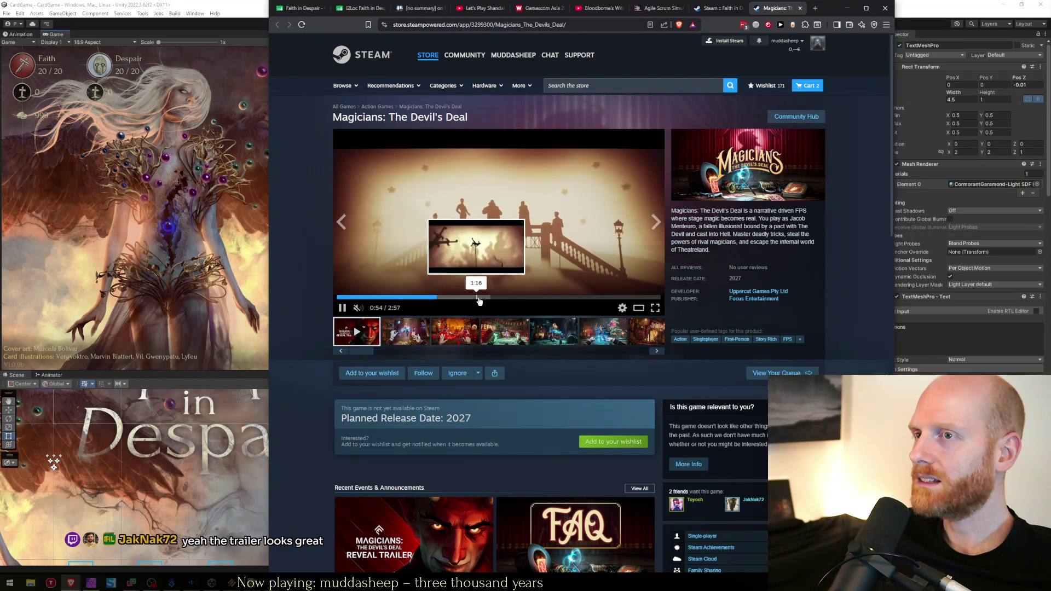
left_click(540, 299)
left_click(583, 298)
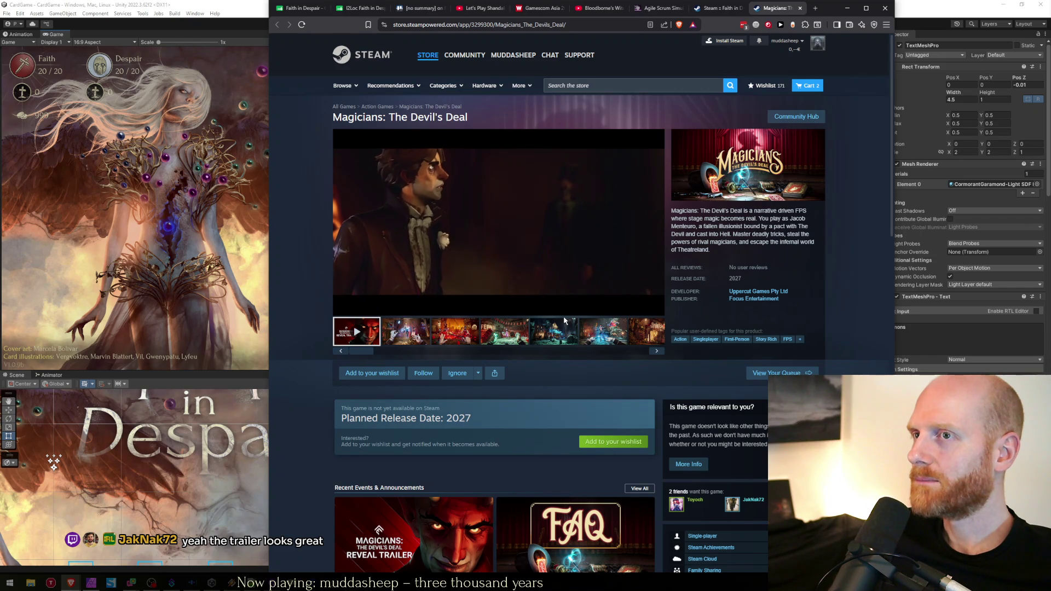
left_click(527, 209)
left_click(535, 299)
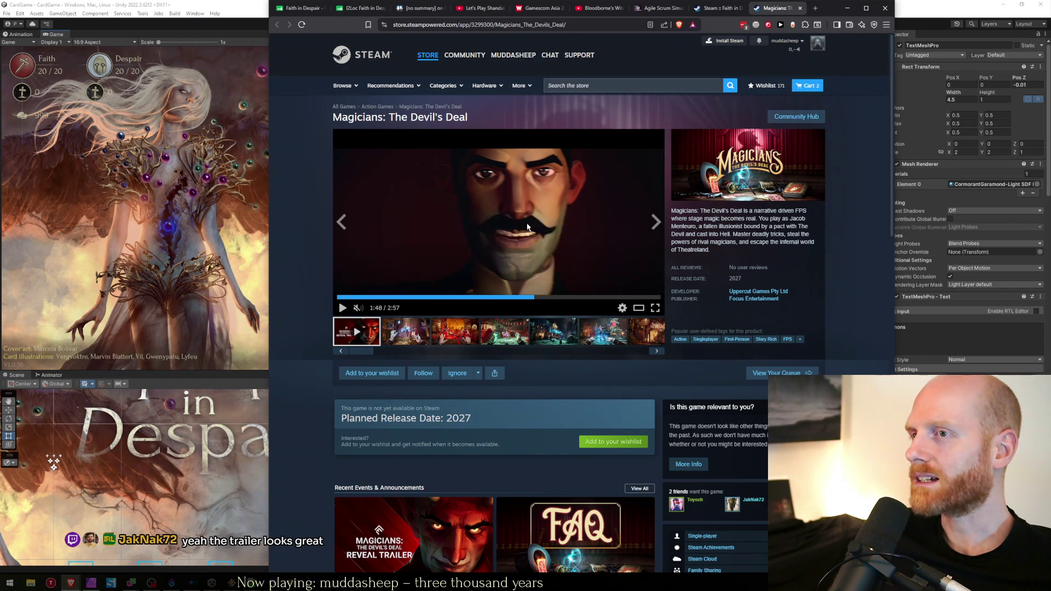
left_click(474, 193)
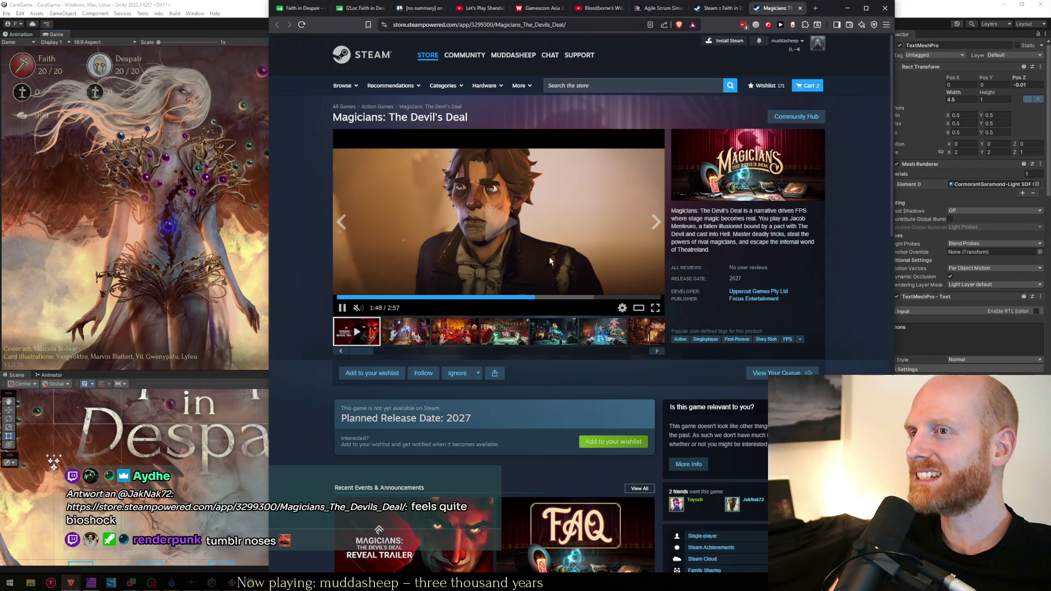
left_click(534, 241)
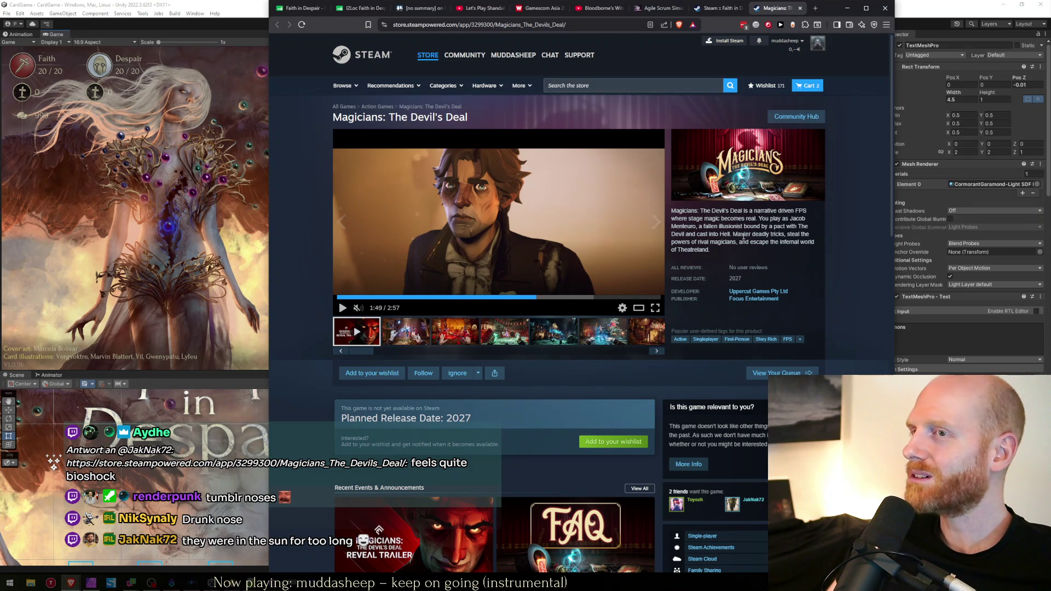
Resume the Magicians trailer, skip ahead to 2:10, let it finish, then close the tab.
left_click(484, 224)
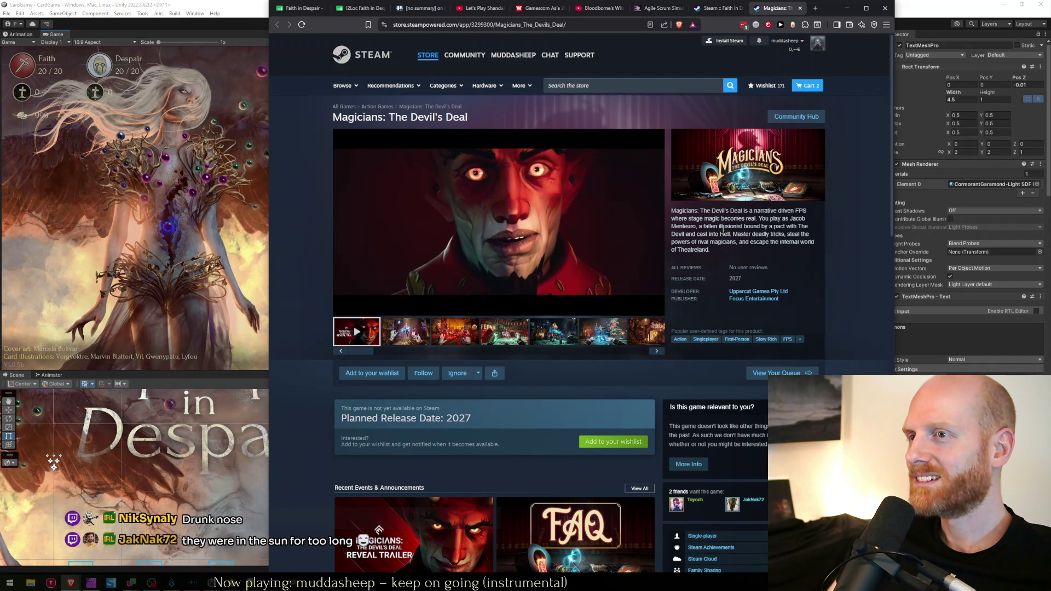
left_click(575, 299)
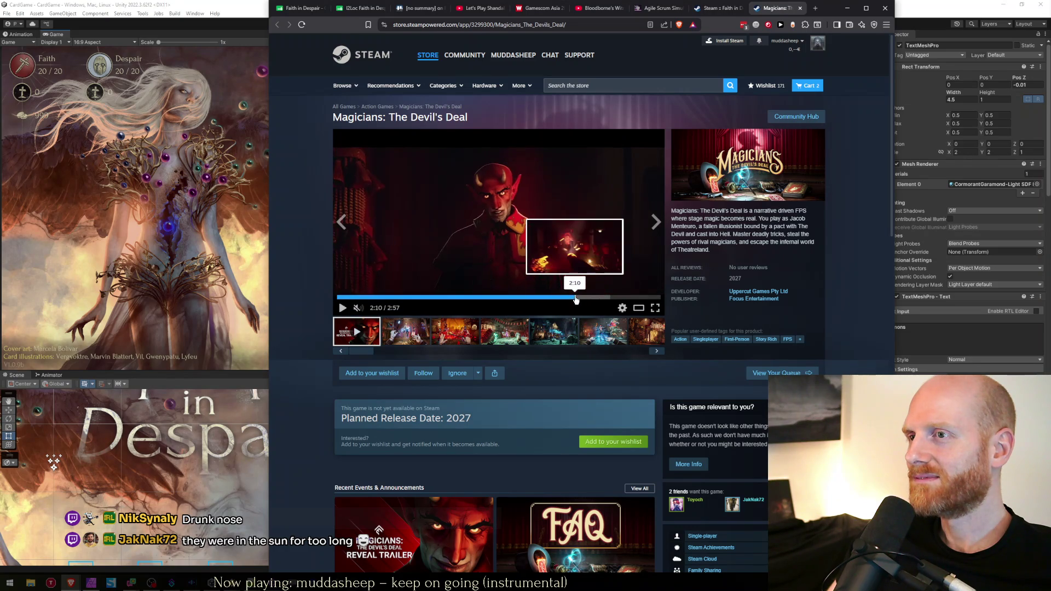
left_click(503, 241)
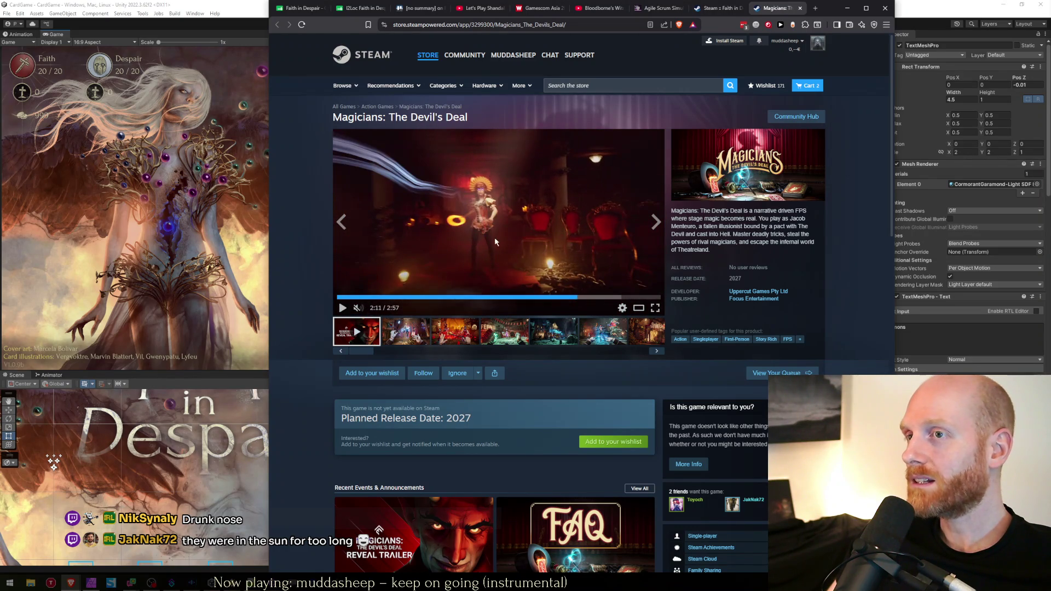
left_click(559, 267)
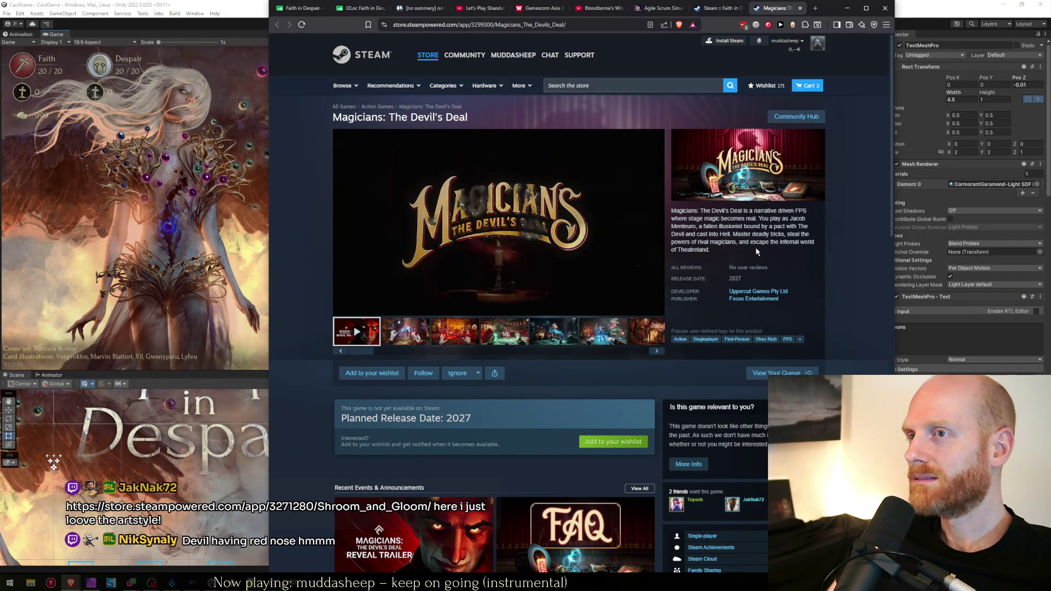
key("ctrl+w")
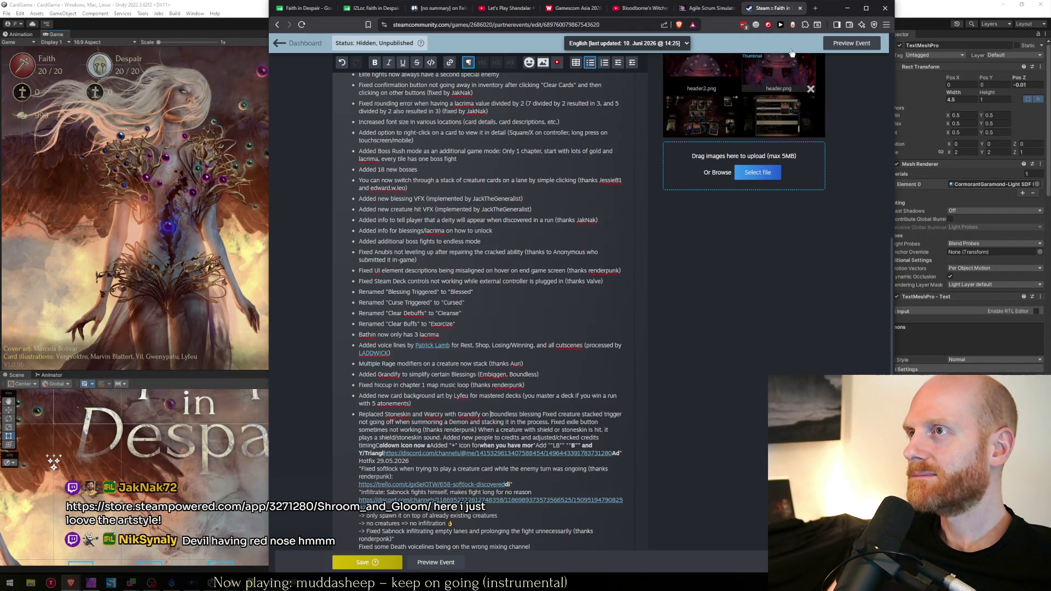
Minimize the browser window.
left_click(847, 7)
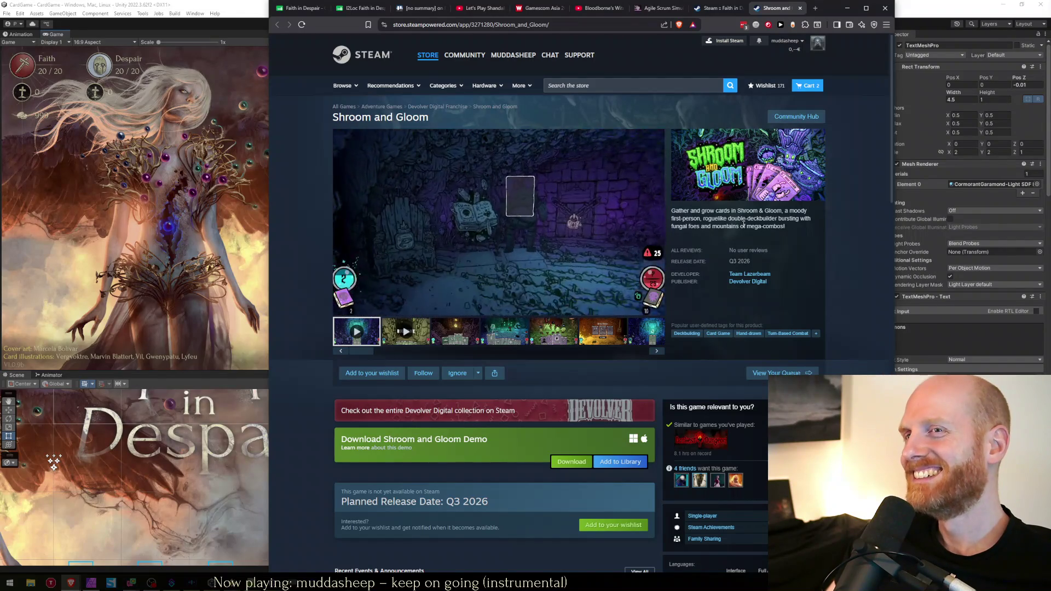
Load the Shroud of Gloom Demo store page via the 'shroud' suggestion and snap it right.
key("ctrl+t")
type("shroud")
key("Down")
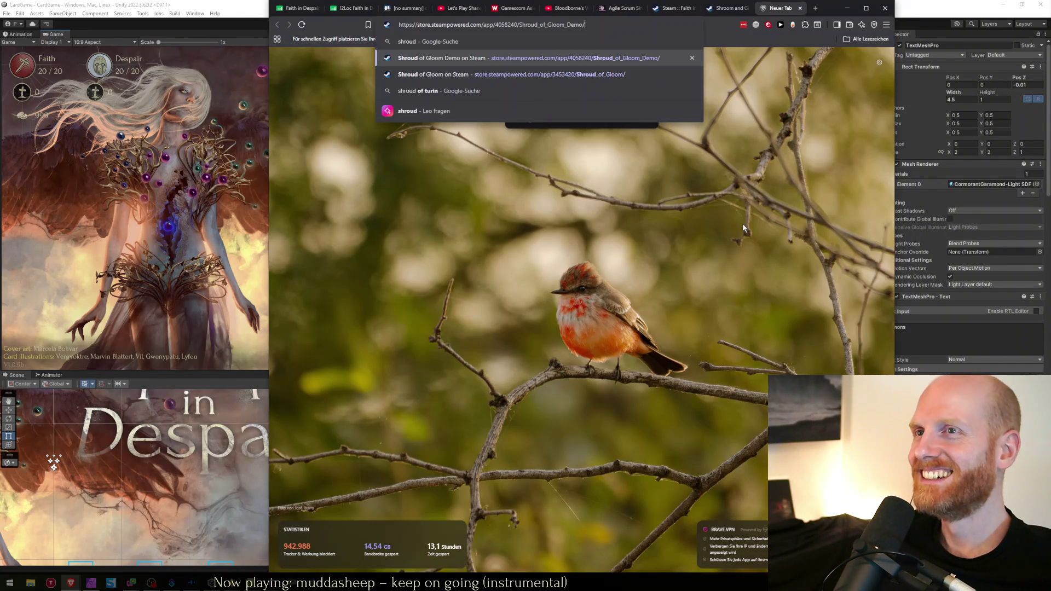
key("Return")
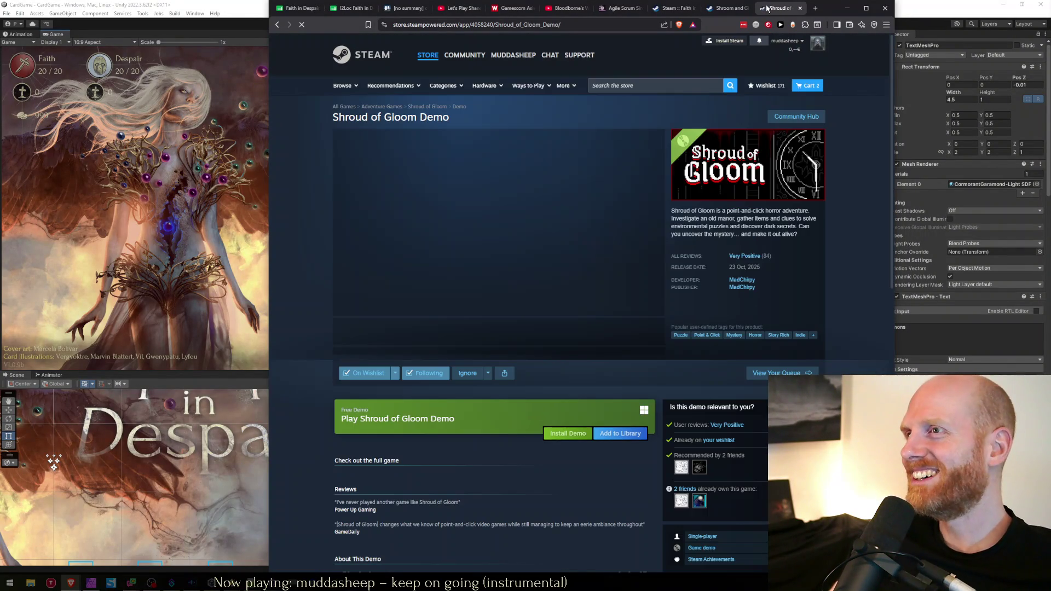
key("super+Right")
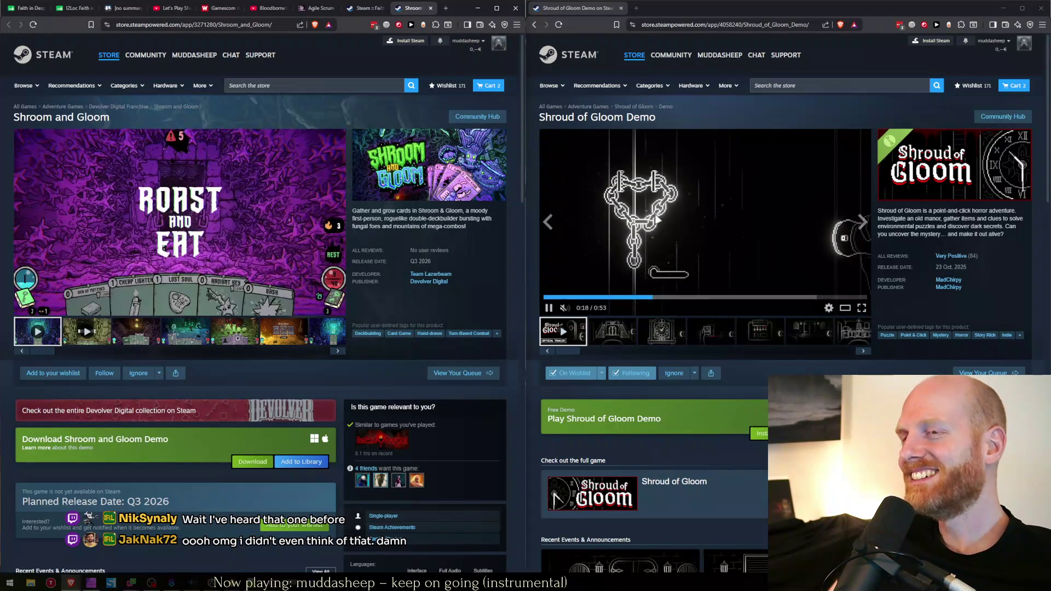
Select part of the Shroom and Gloom description, then close the Shroud of Gloom Demo window.
left_click_drag(403, 211, 414, 226)
left_click(415, 226)
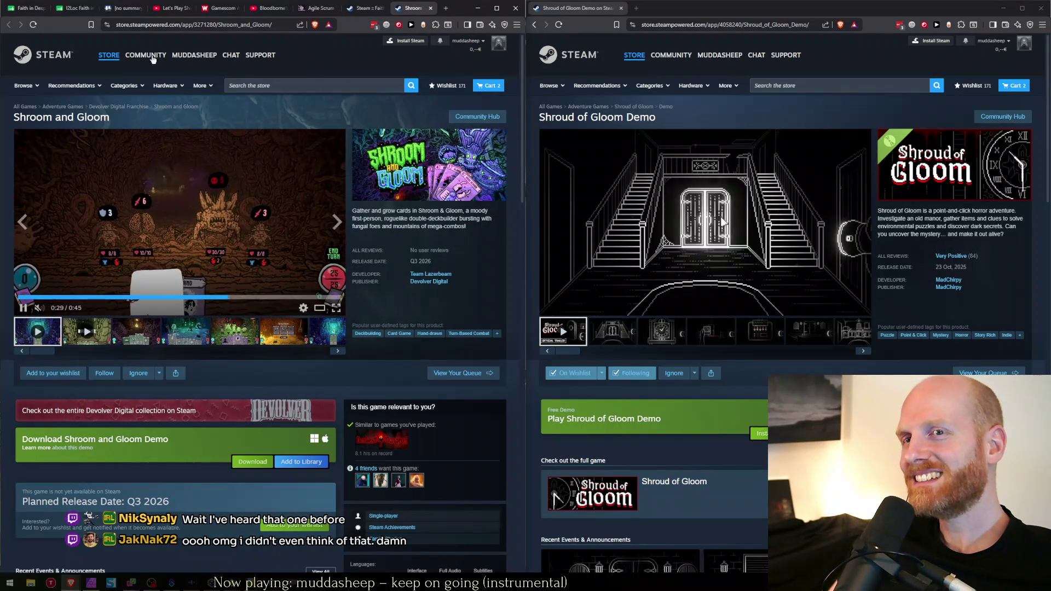
mouse_move(280, 309)
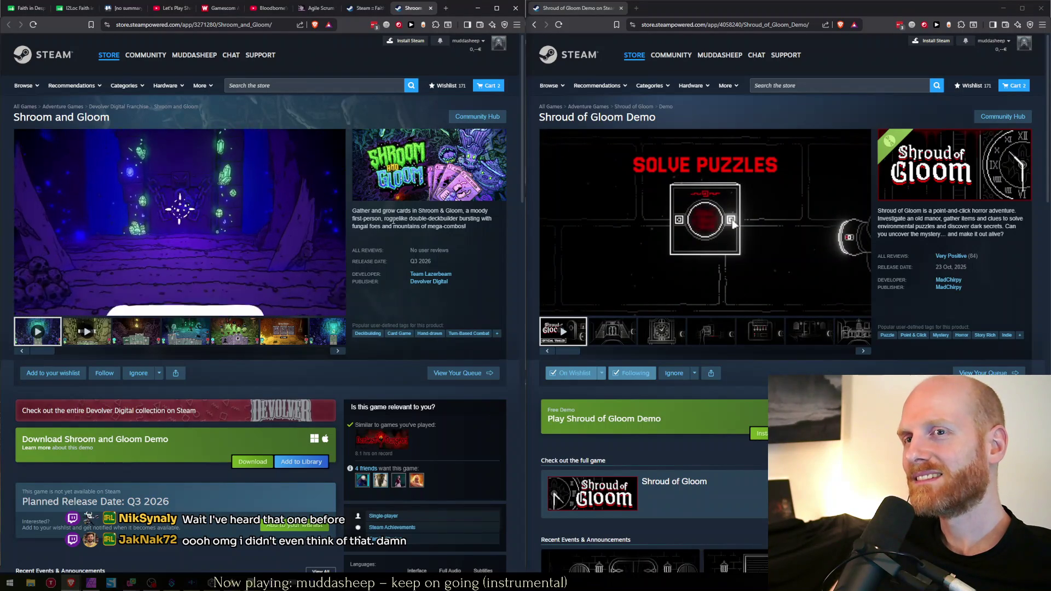
left_click(557, 2)
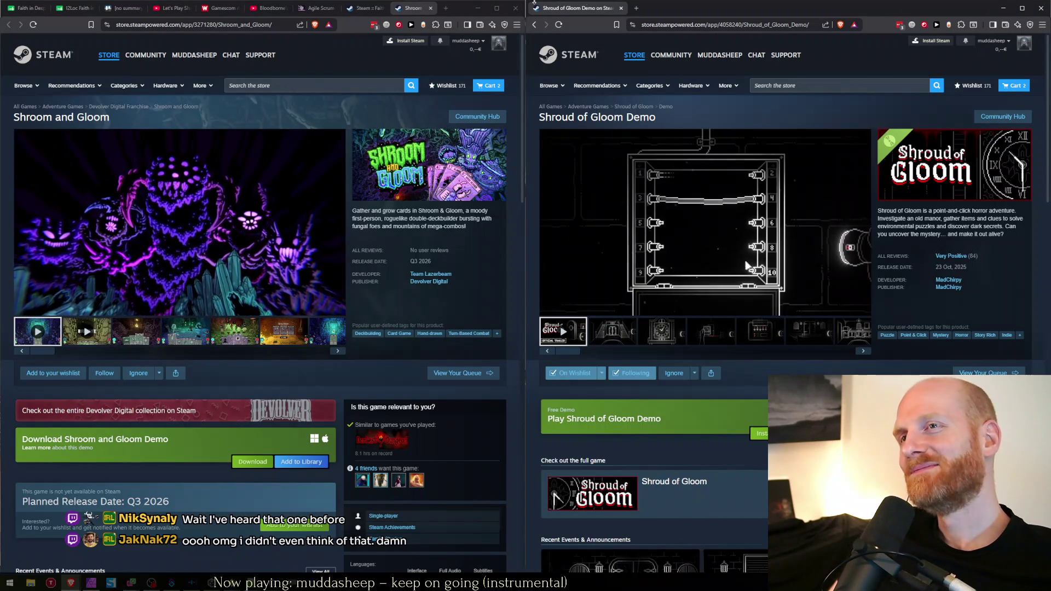
middle_click(584, 9)
key("super+Right")
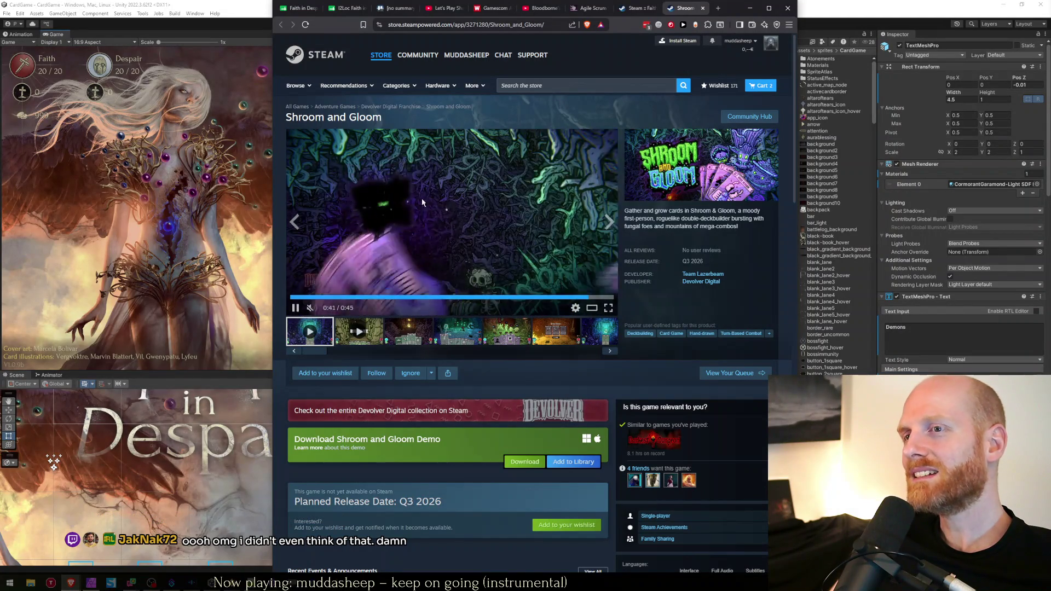
View Shroom and Gloom screenshot 3 full-size, step forward to screenshot 10, then close the viewer.
left_click(408, 331)
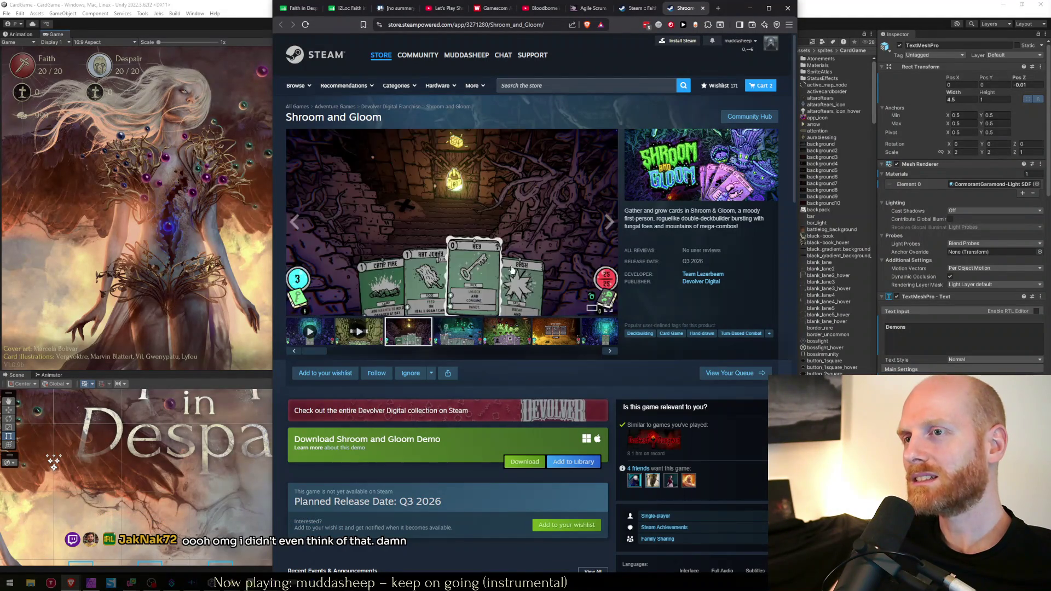
left_click(548, 246)
left_click(770, 303)
left_click(771, 302)
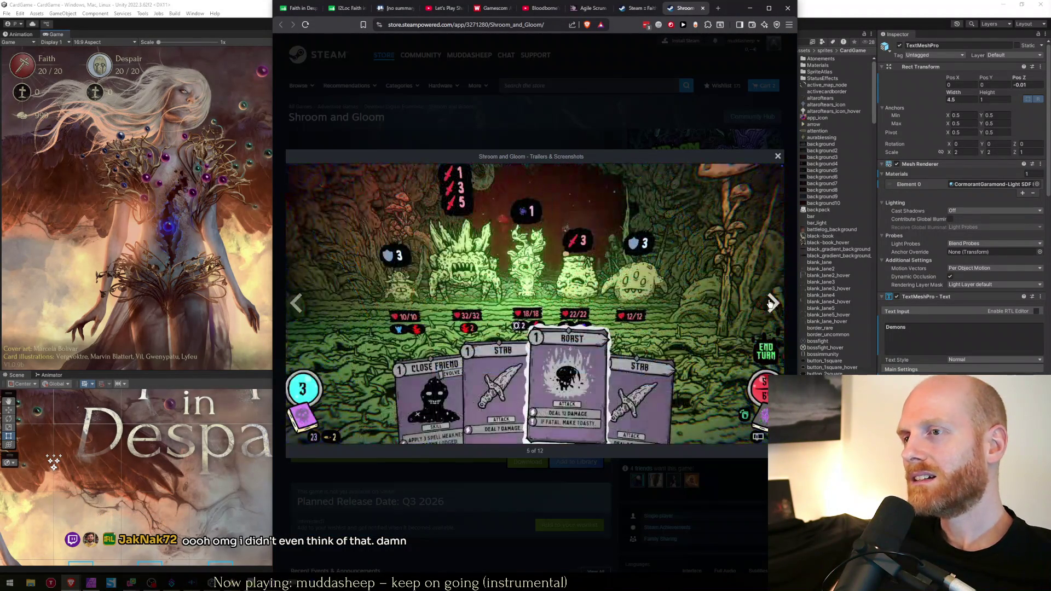
left_click(770, 303)
left_click(770, 303)
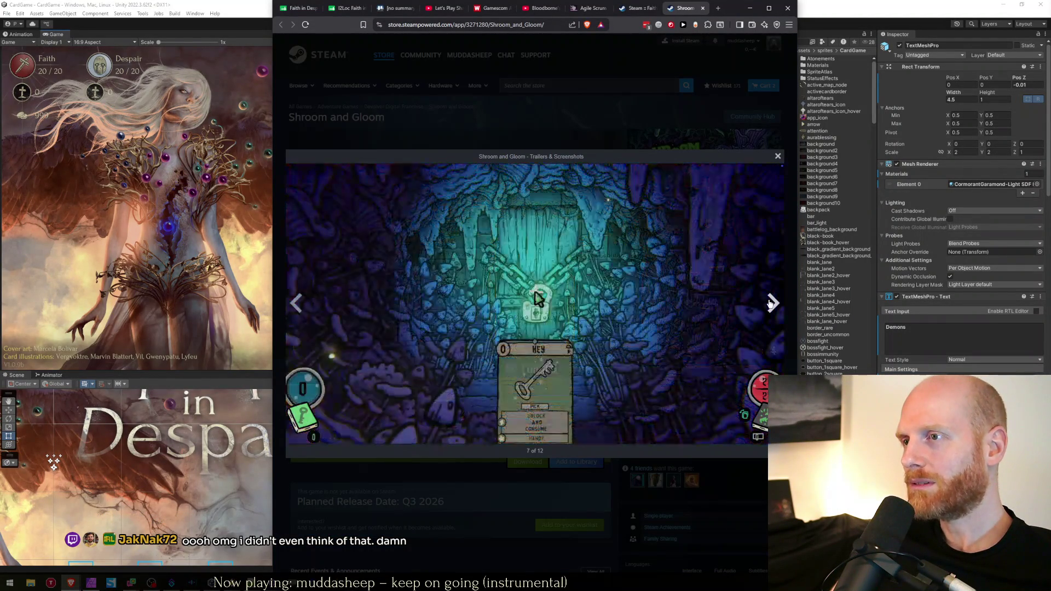
left_click(771, 302)
left_click(770, 303)
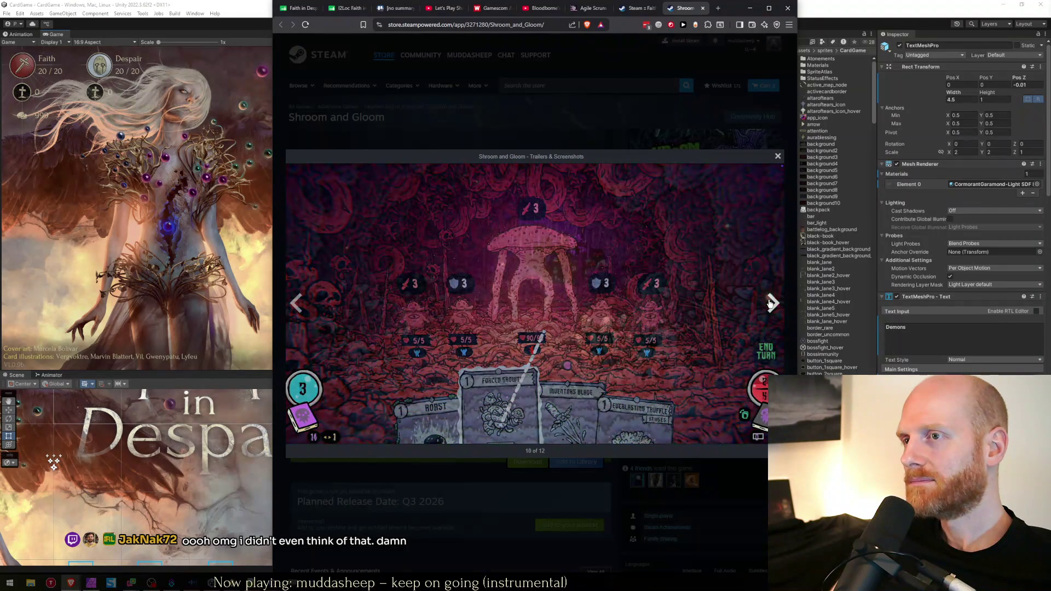
left_click(771, 303)
left_click(551, 74)
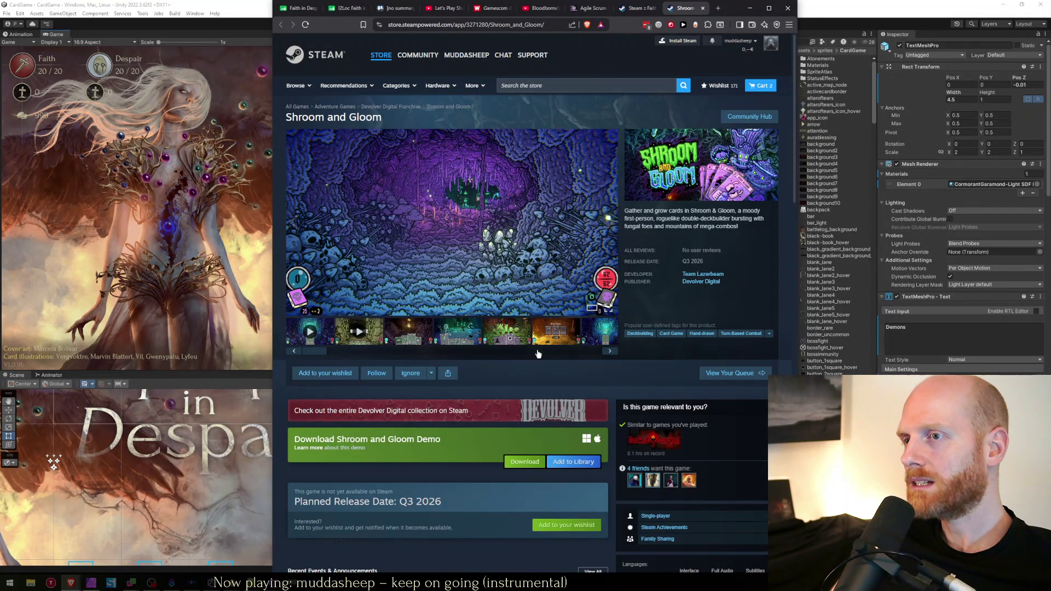
Browse thumbnails from the Grow Closer screenshot to the blue key one, then close the Shroom and Gloom page.
left_click(333, 339)
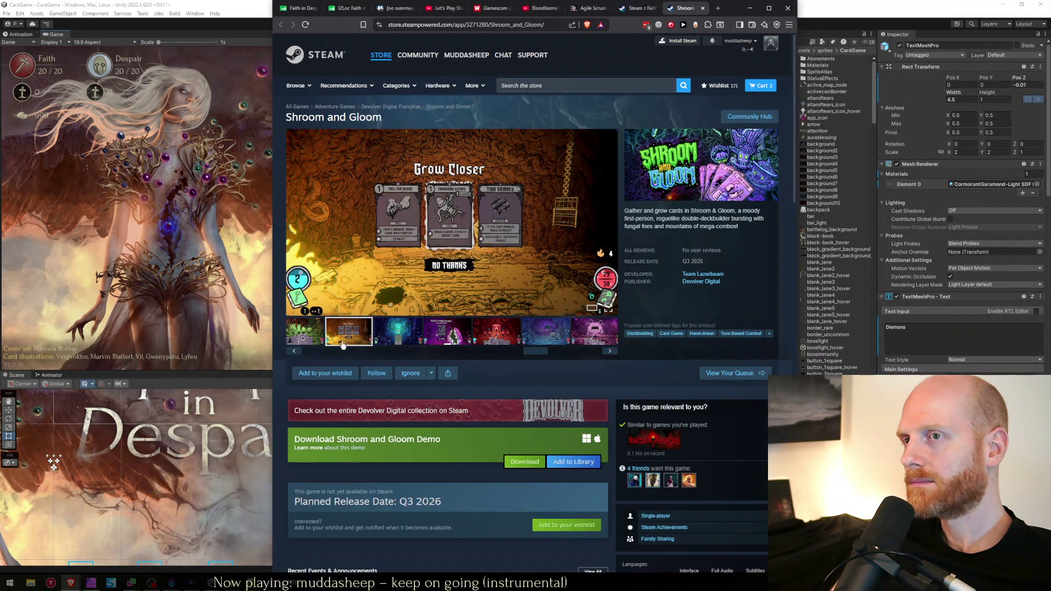
left_click(446, 328)
left_click(507, 331)
left_click(569, 336)
left_click(599, 331)
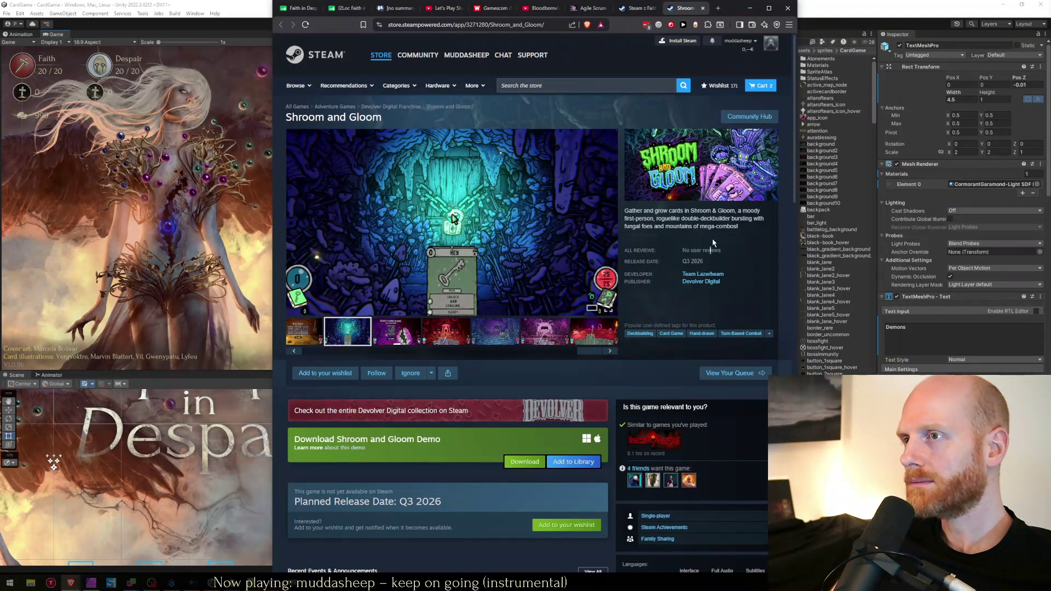
left_click(702, 8)
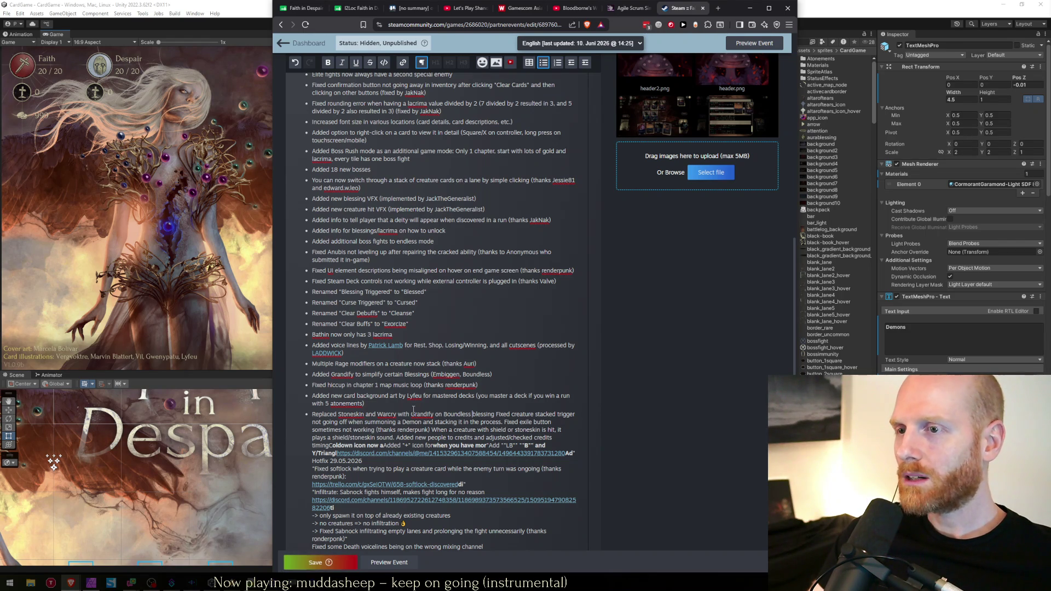
Delete the Stoneskin and Warcry replacement sentence and put the exile button fix on its own bullet.
key("shift+Home")
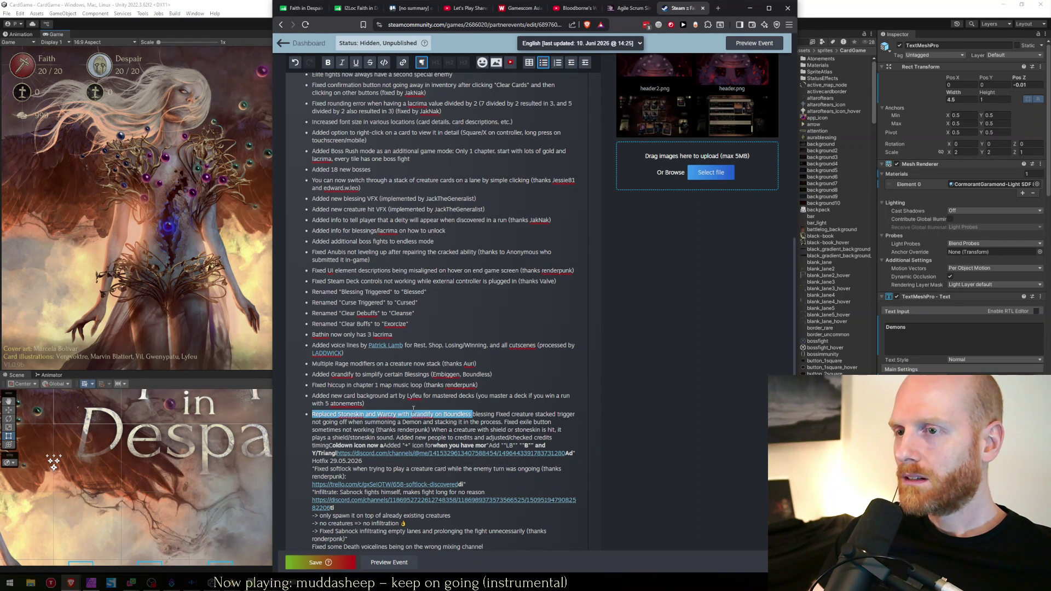
key("BackSpace")
key("BackSpace")
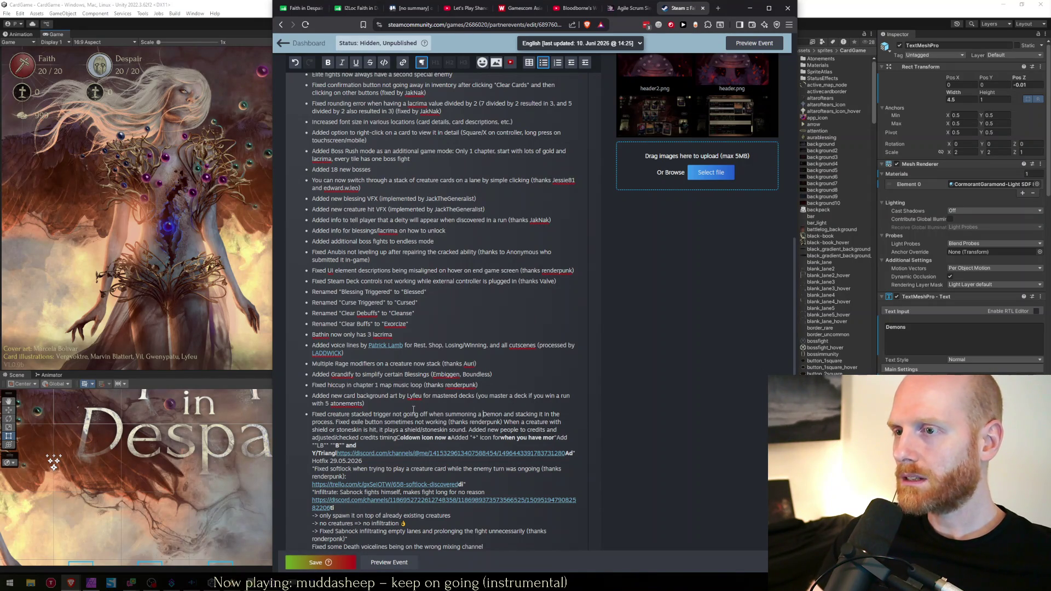
key("ctrl+Right")
key("ctrl+Right")
key("Delete")
key("Return")
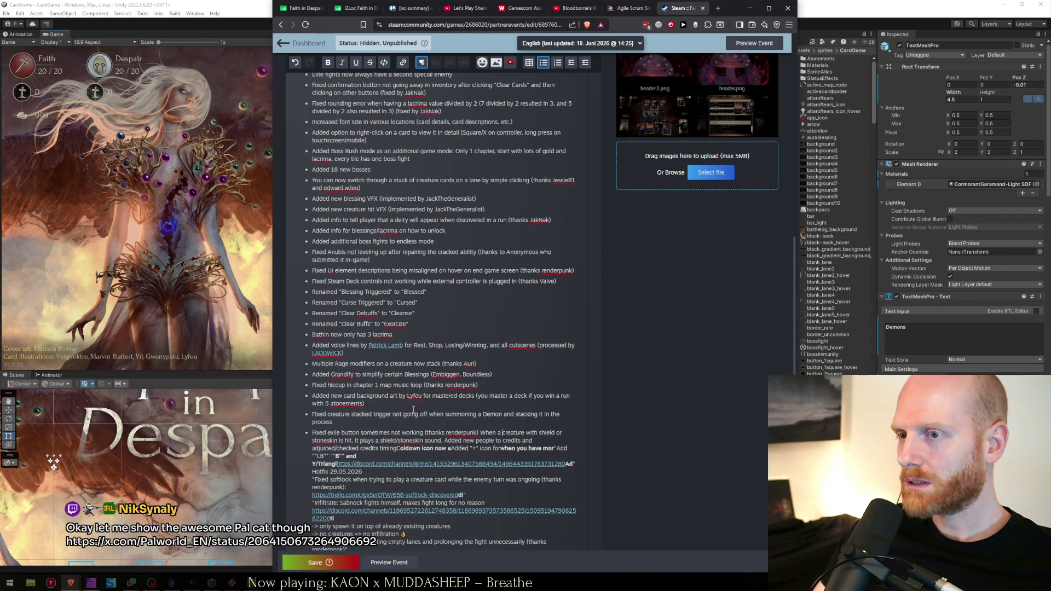
Split out the Shield/Stoneskin sound bullet with both words capitalized, and begin the credits bullet.
key("Return")
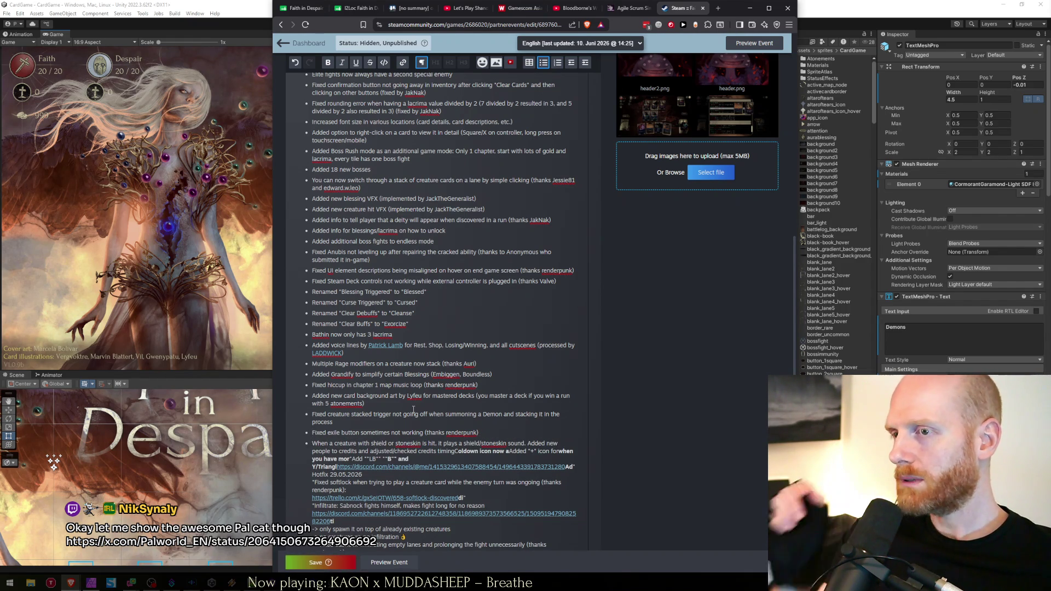
key("BackSpace")
type("S")
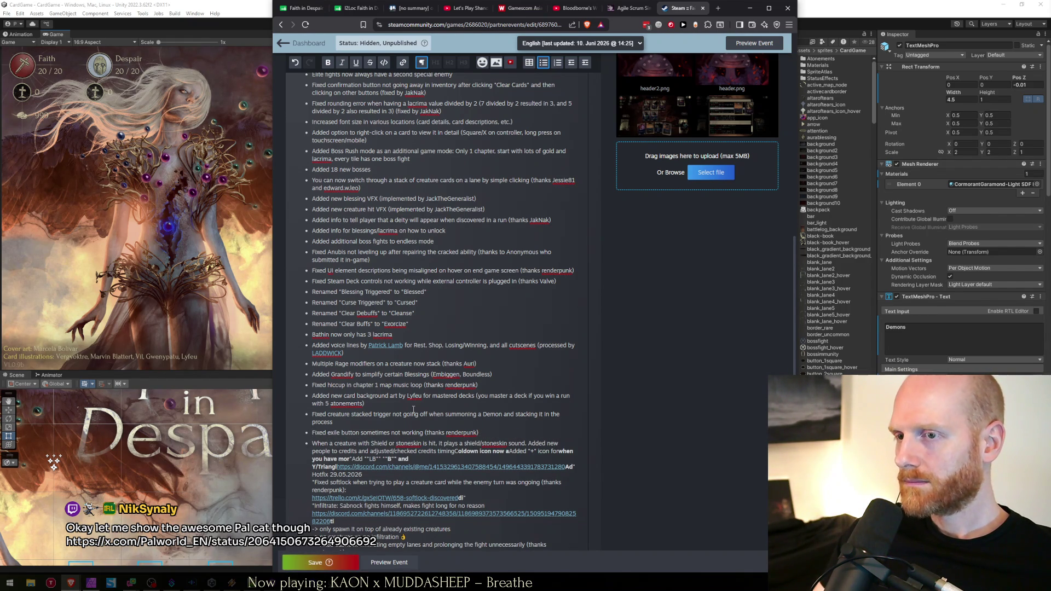
key("BackSpace")
type("S")
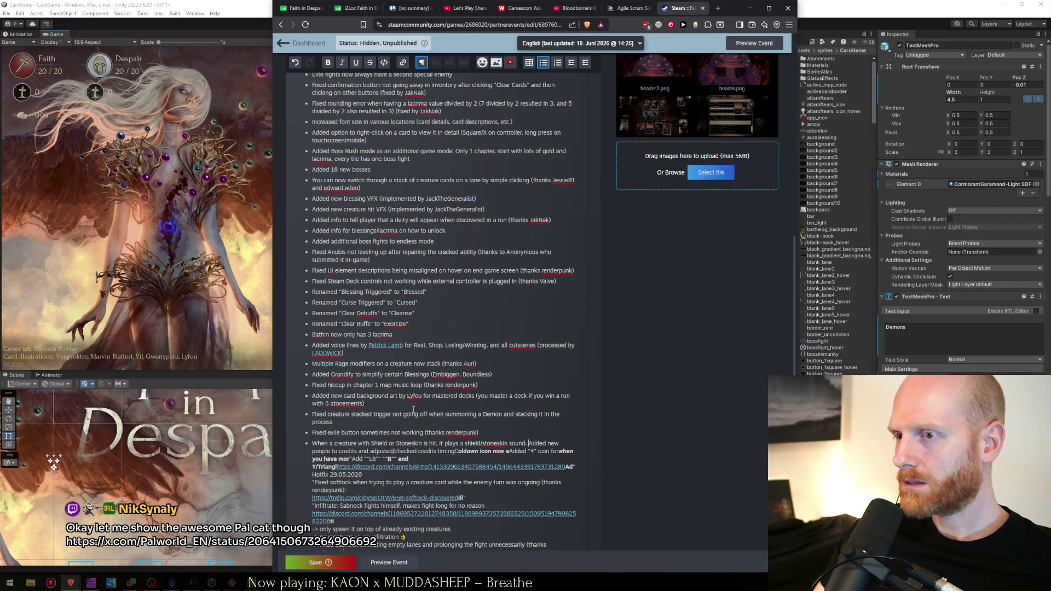
key("Return")
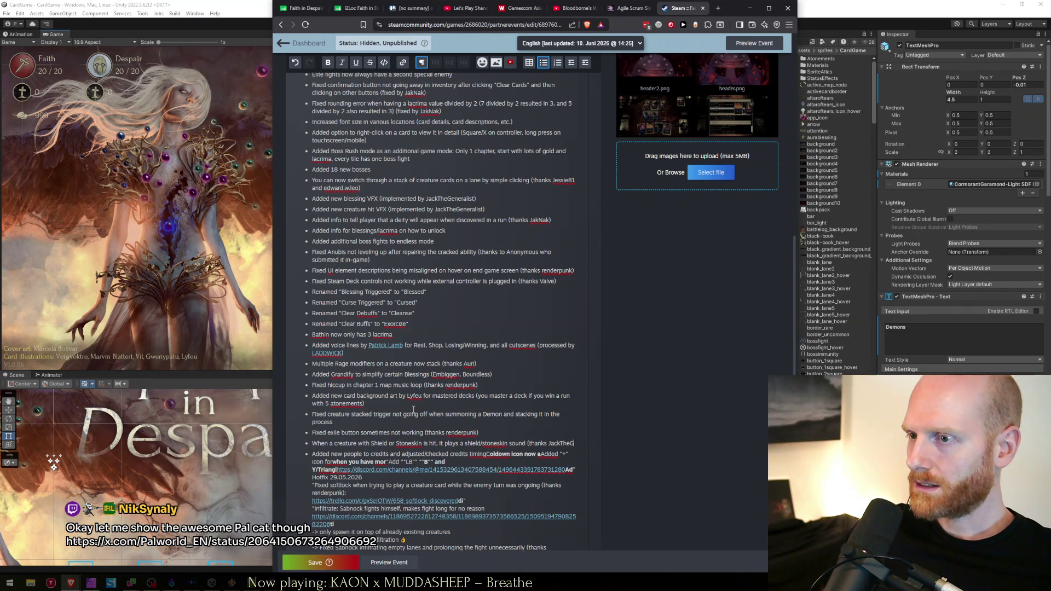
type("ener")
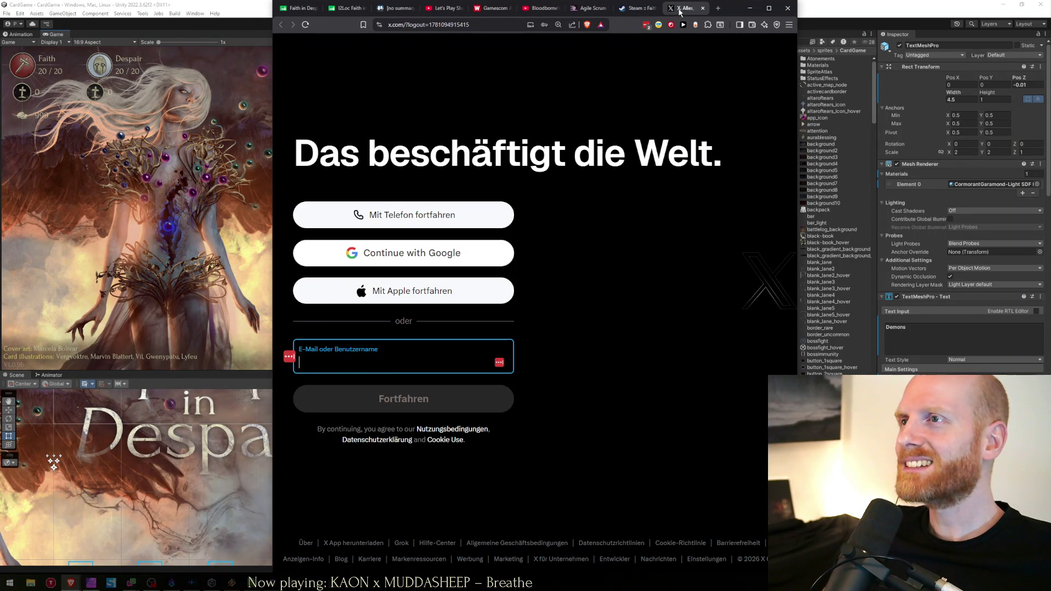
Close the X login tab, reopen the Palworld Dupin post, and dismiss the cookie notice.
left_click(703, 7)
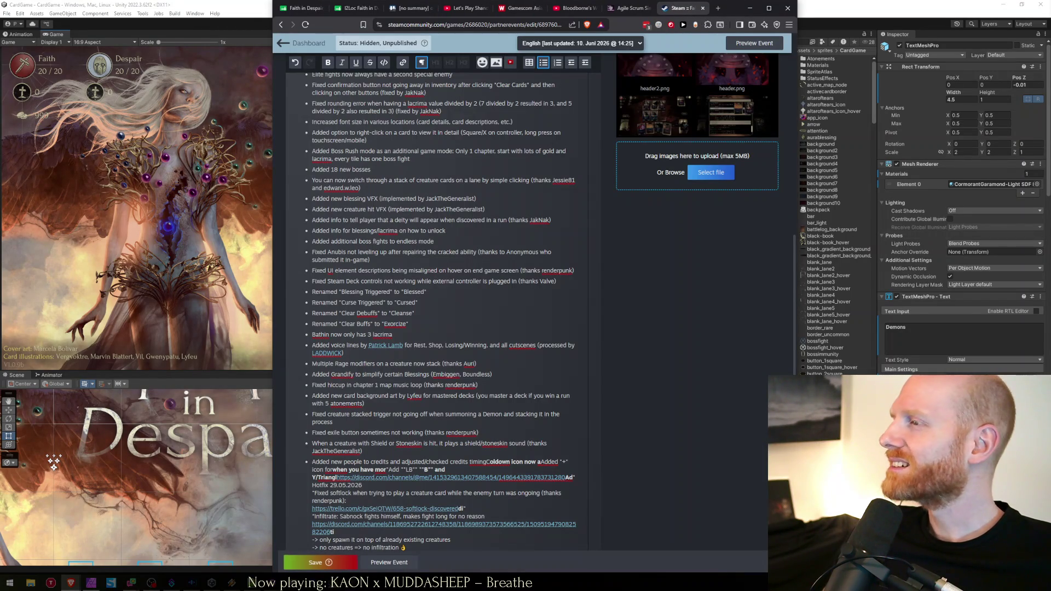
key("ctrl+shift+t")
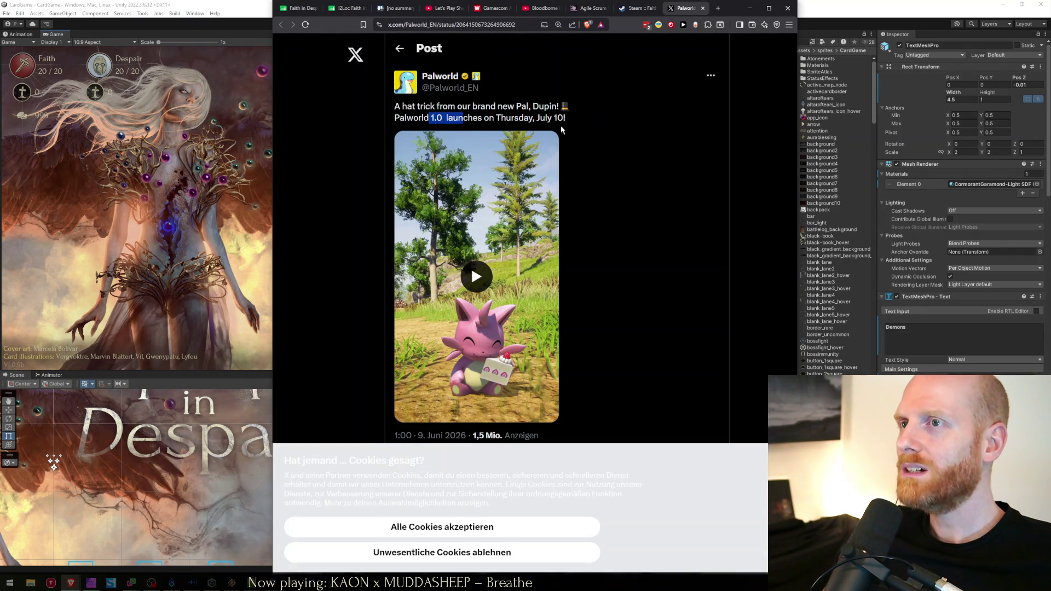
left_click(625, 142)
left_click(457, 553)
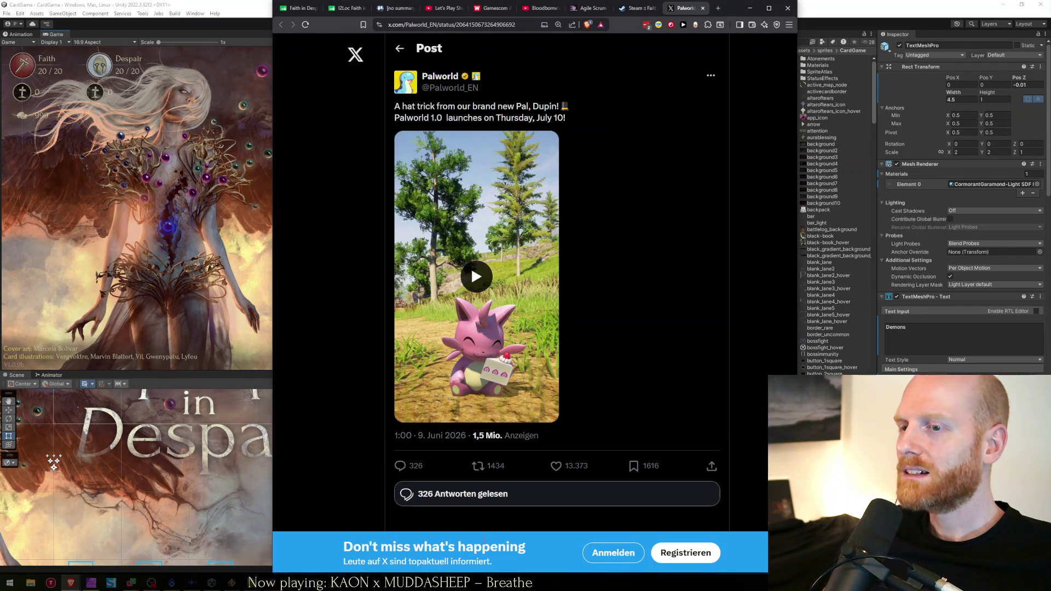
Play the Dupin video with sound, then go to the Faith in Despair spreadsheet.
left_click(483, 340)
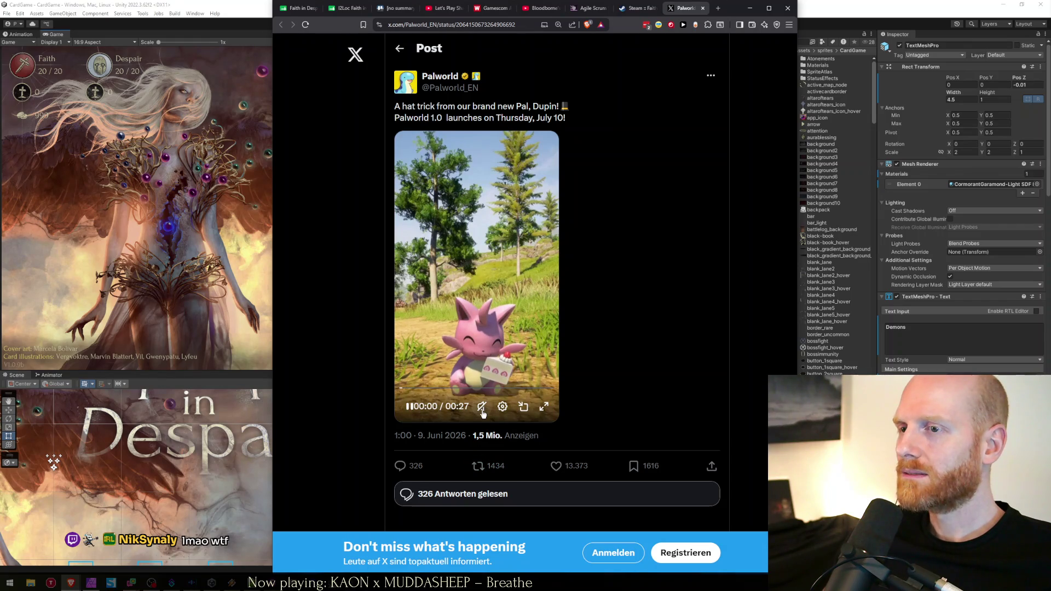
left_click(481, 408)
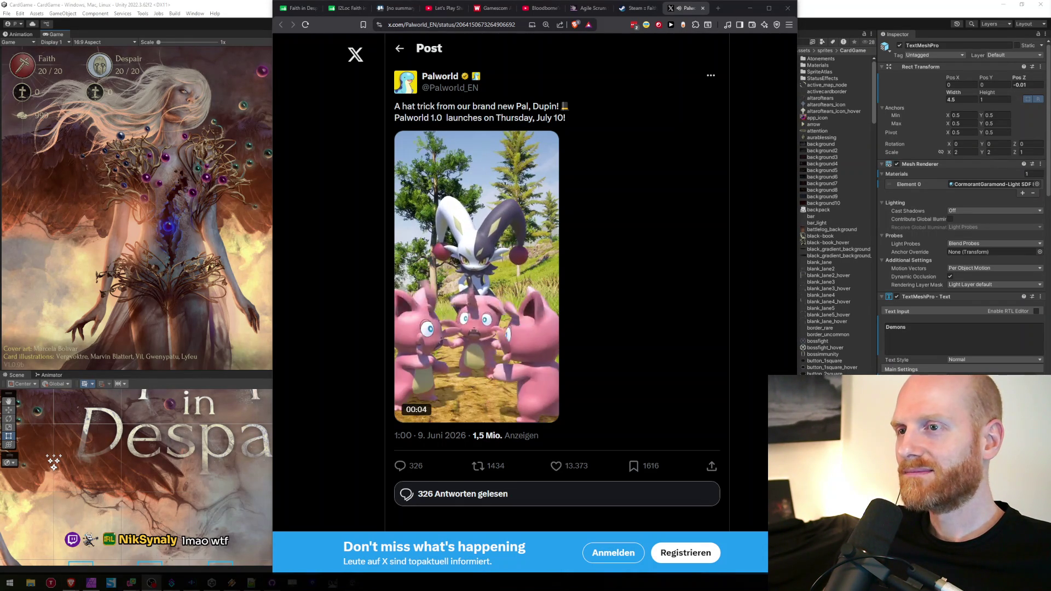
mouse_move(547, 309)
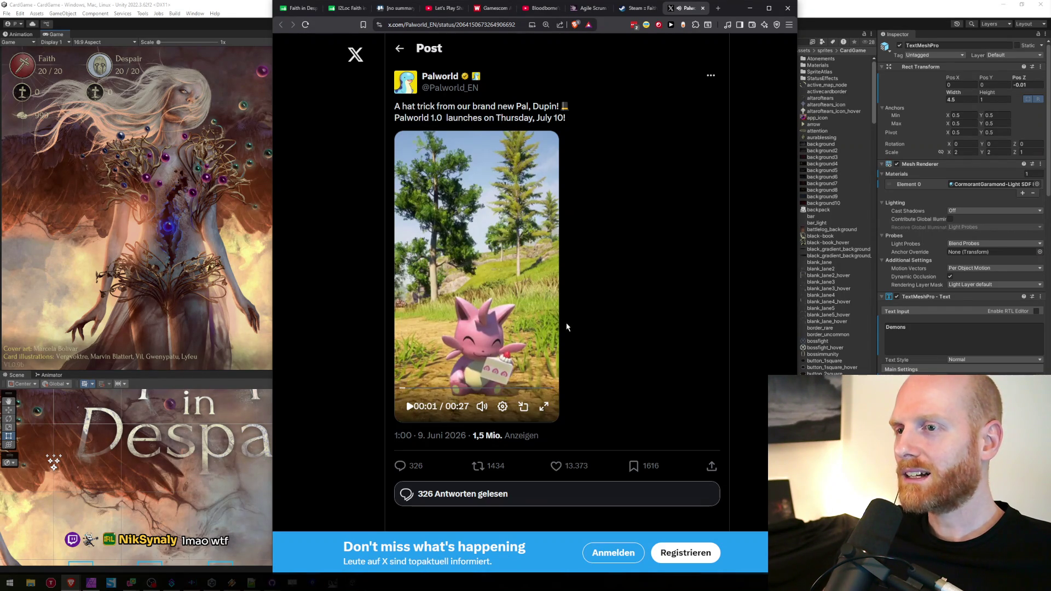
left_click(295, 8)
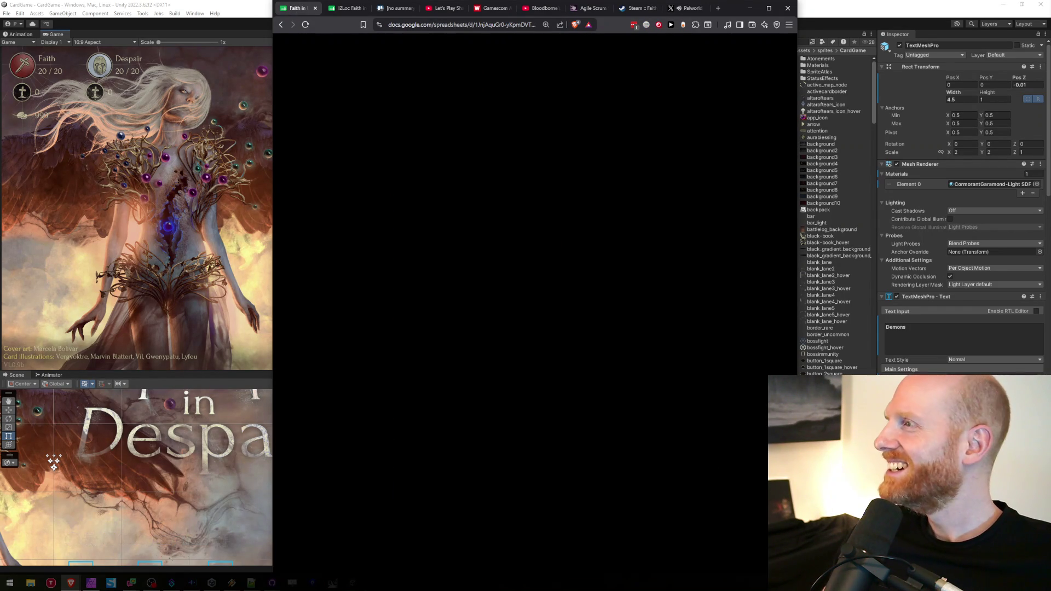
Close the Palworld post tab and return to the Steam event editor.
middle_click(696, 8)
left_click(747, 10)
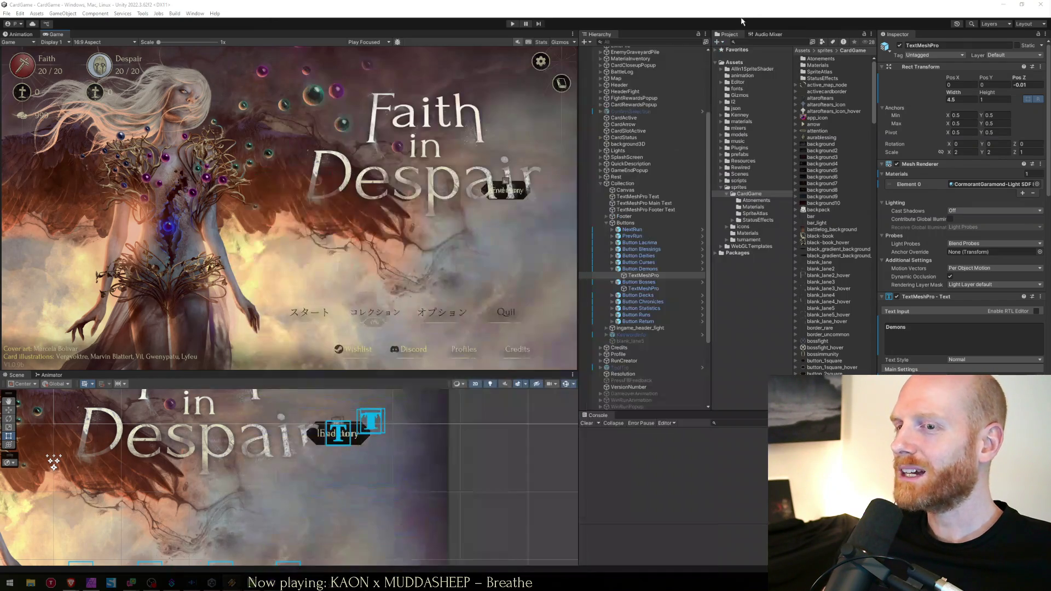
key("alt+Tab")
key("ctrl+shift+Tab")
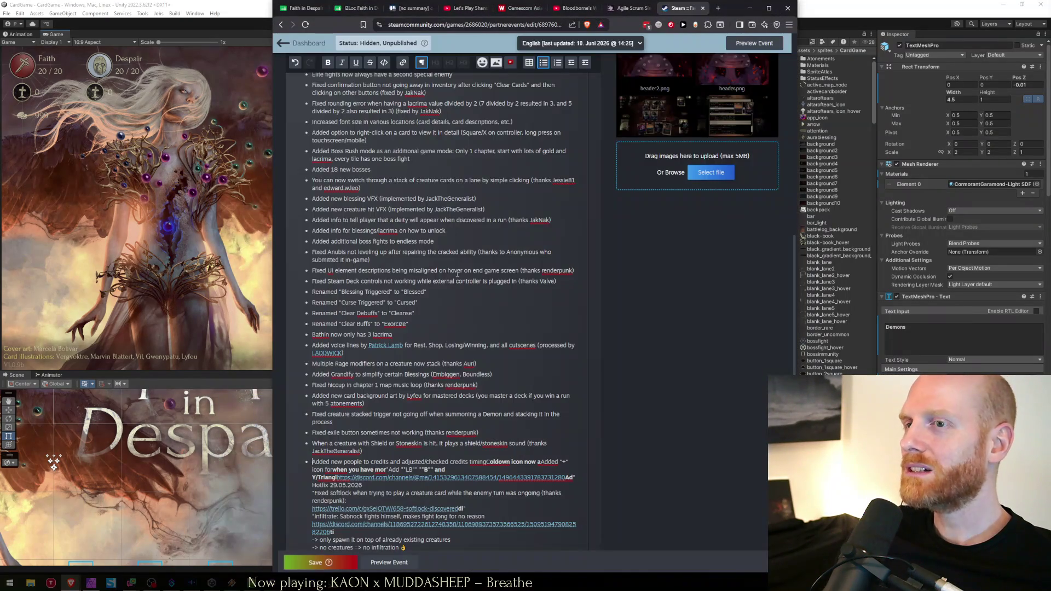
scroll(427, 425, "down", 1)
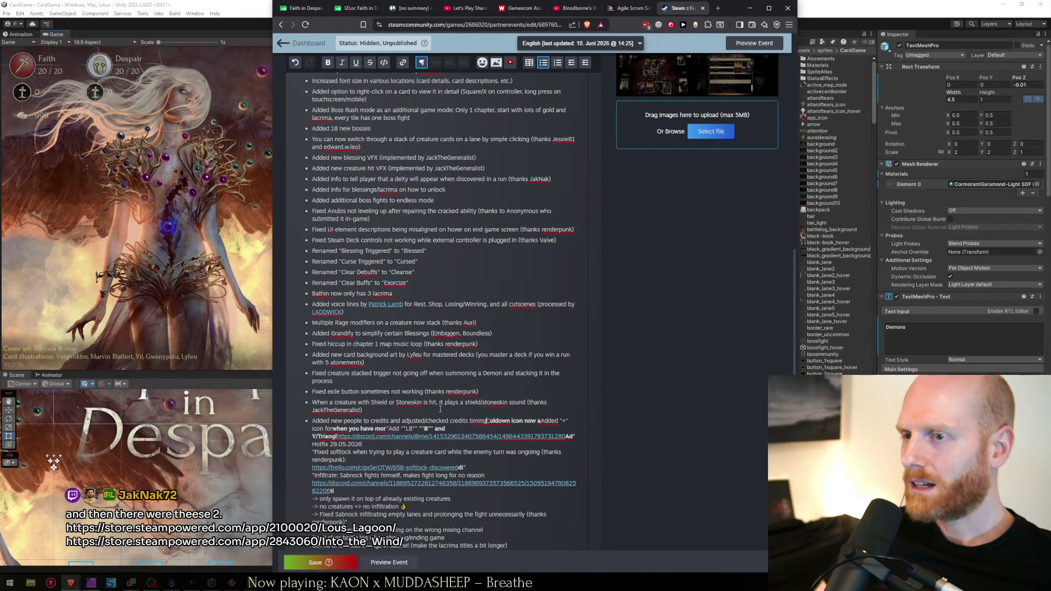
Move the cooldown-icon notes onto their own bullet, deleting the credits-timing sentence and empty bullet.
key("Return")
key("shift+Up")
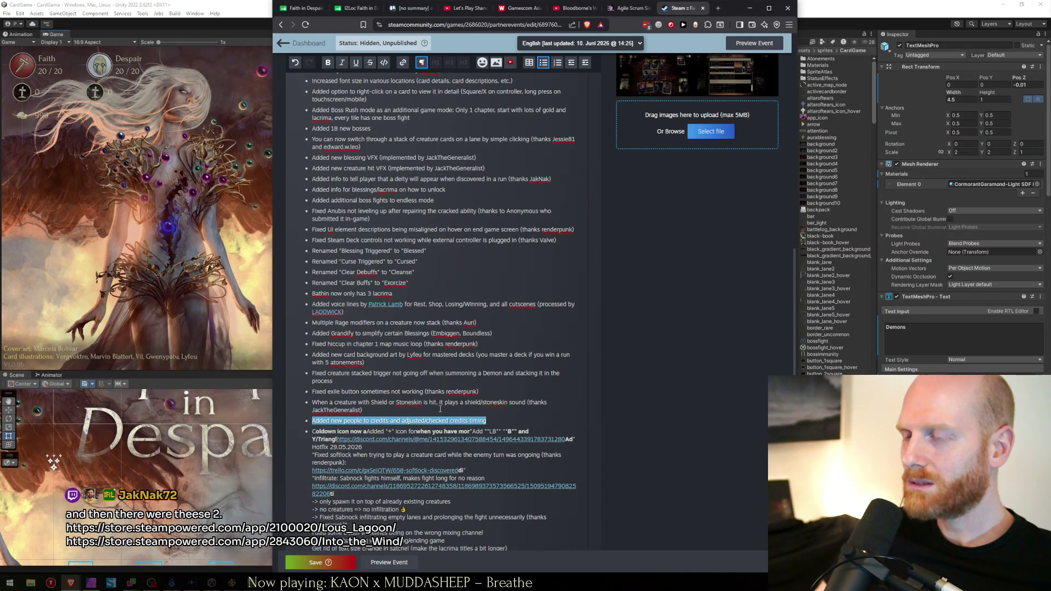
key("BackSpace")
key("Delete")
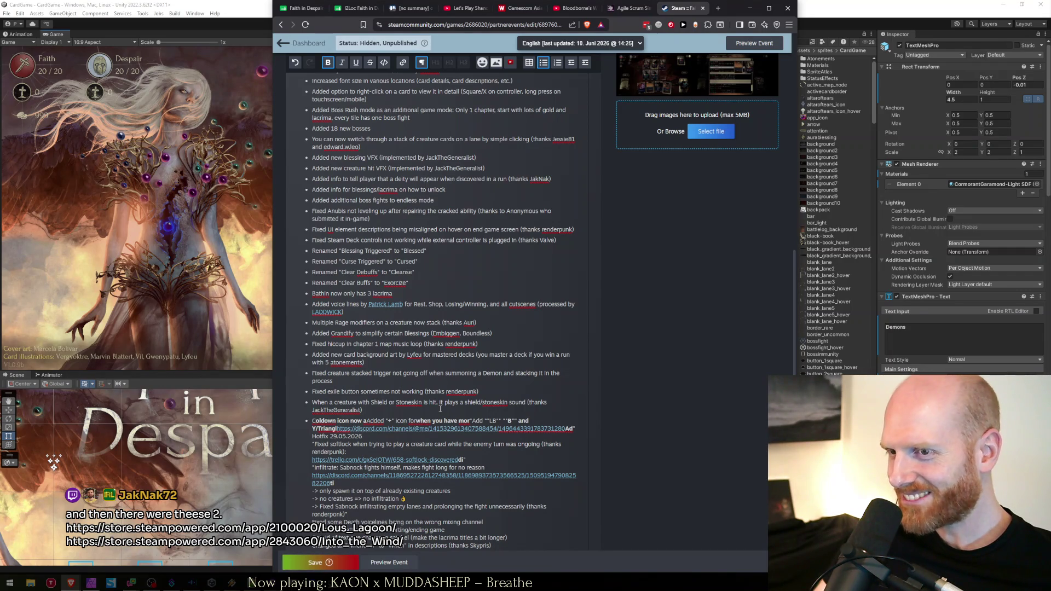
key("ctrl+1")
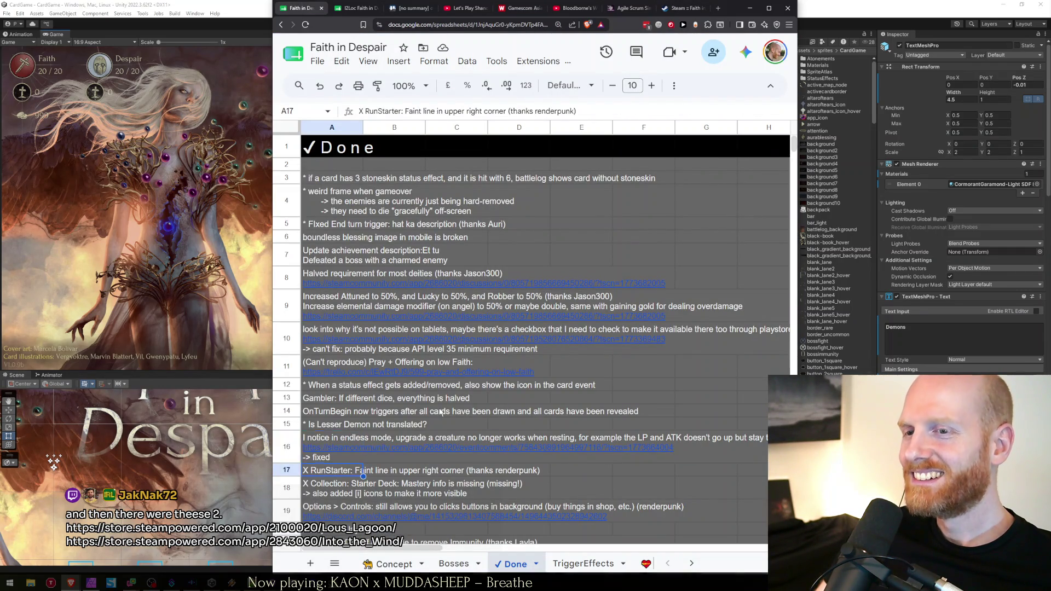
Add a bullet 'Cooldown icon now appears with a bit of an animation' from cell A56.
key("Down")
key("Down")
key("Down")
key("Down")
key("Down")
key("Down")
key("Up")
key("Up")
key("Up")
scroll(448, 502, "down", 5)
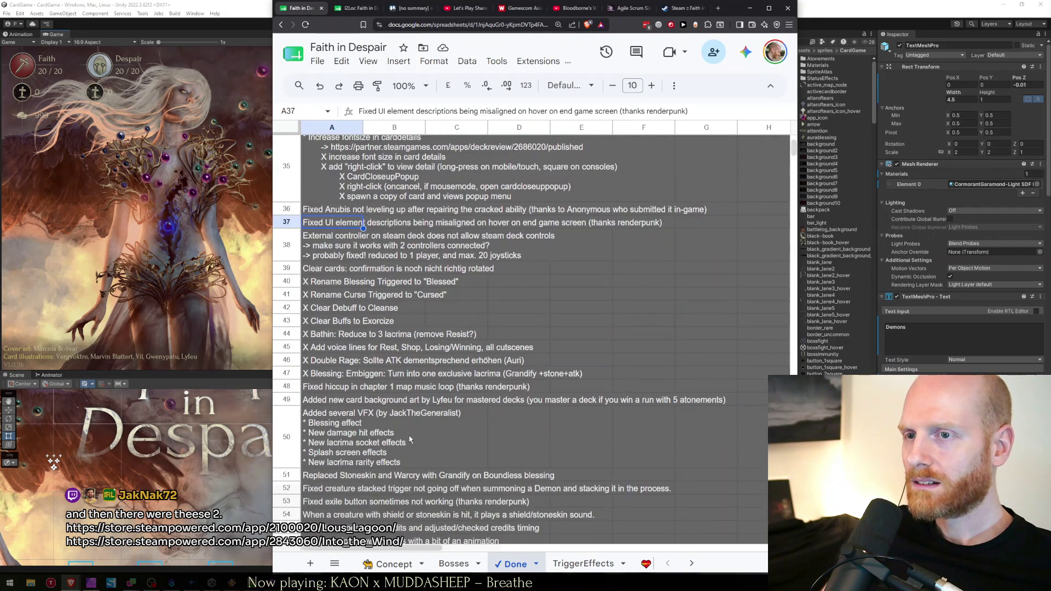
scroll(353, 443, "down", 1)
left_click(360, 460)
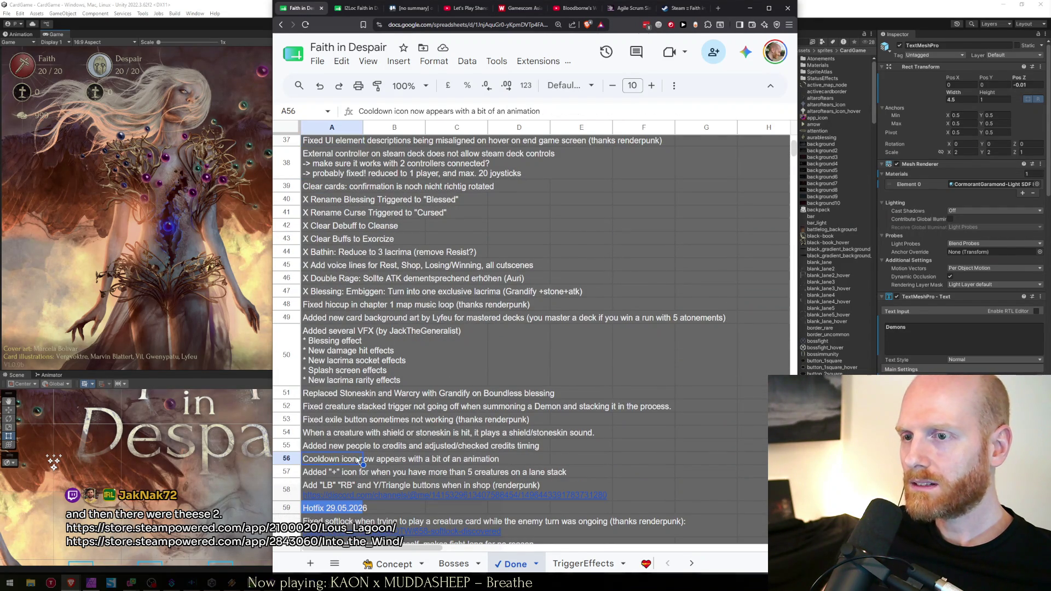
key("ctrl+shift+Tab")
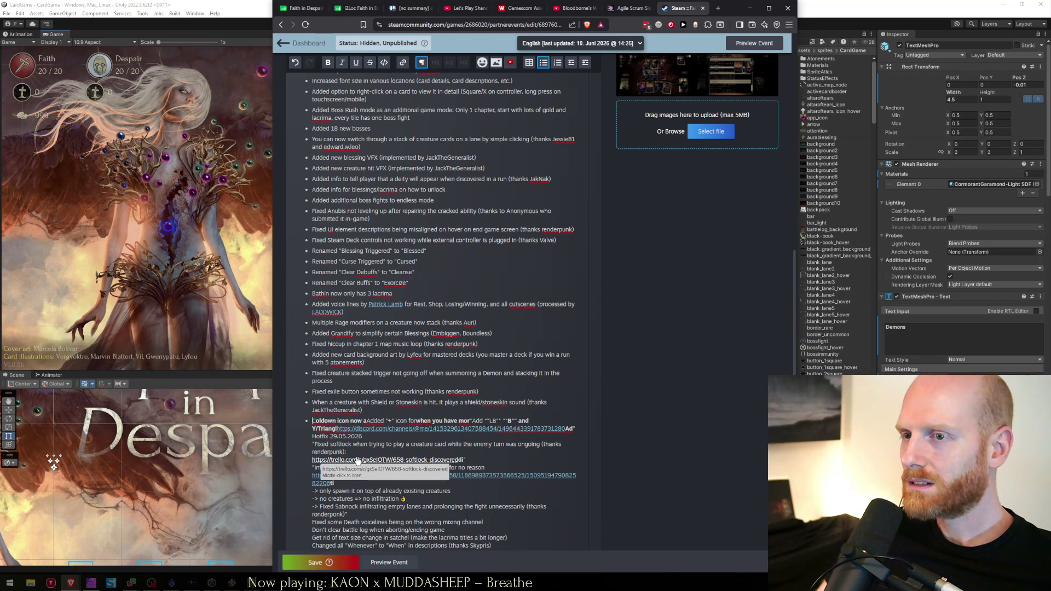
key("Return")
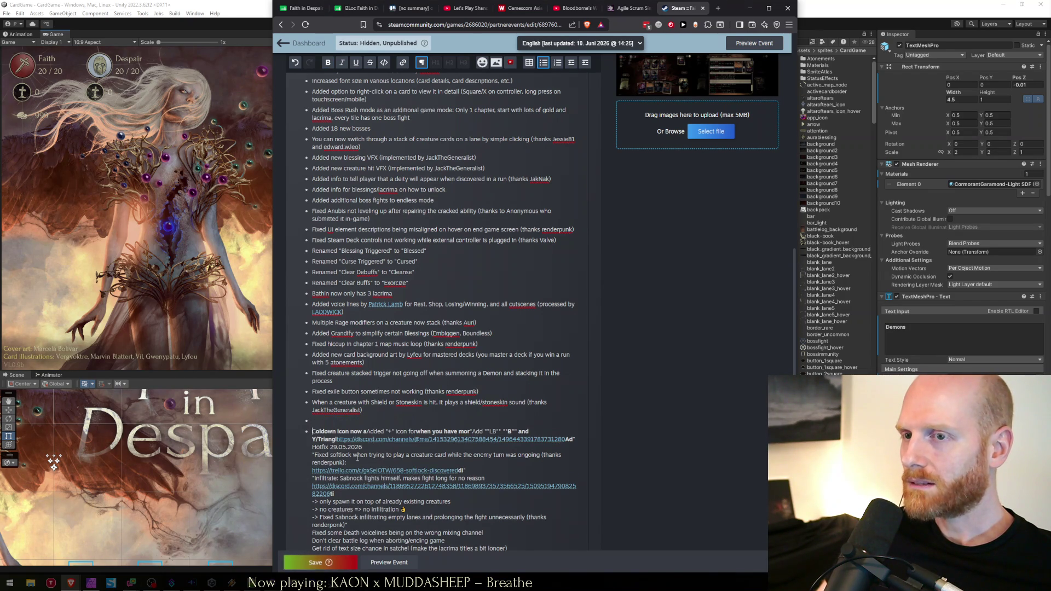
type("Cooldown icon now appears with a bit of an animation")
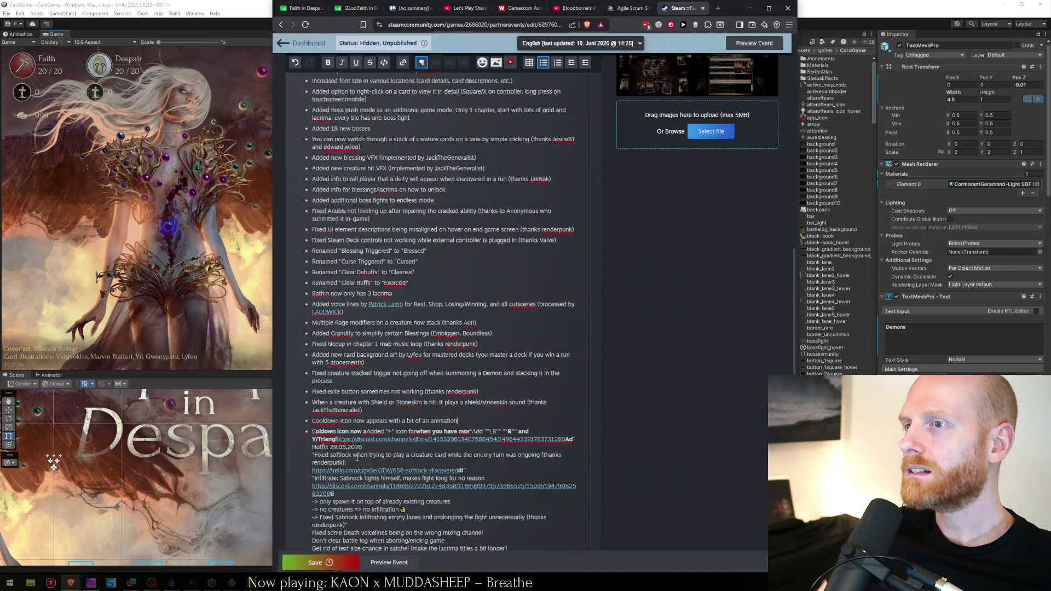
Paste the '+' lane-stack icon note from A57 as a bullet, deleting the garbled fragment.
key("ctrl+Tab")
key("Down")
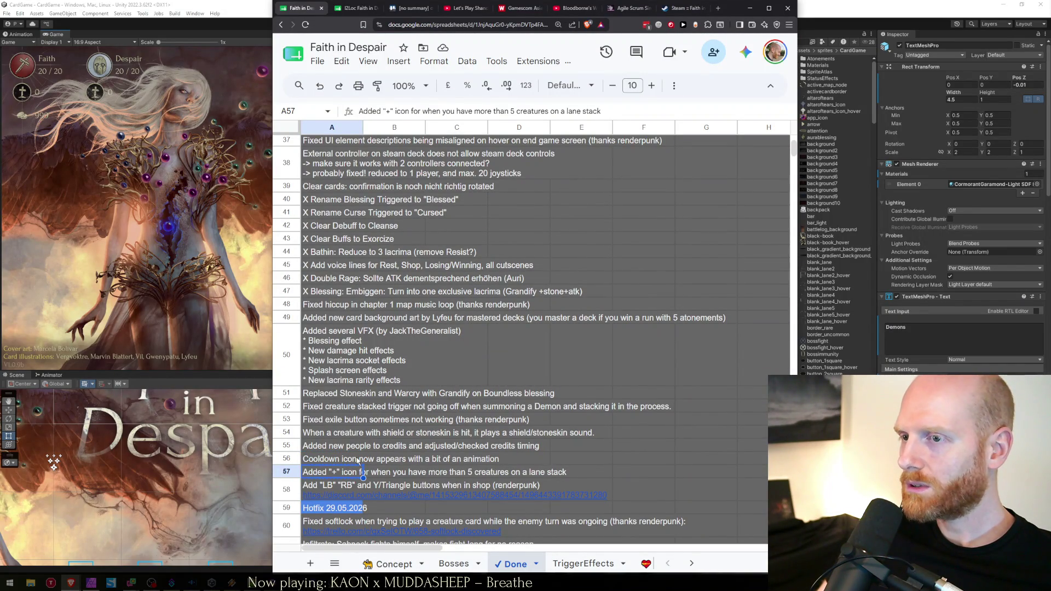
key("ctrl+shift+Tab")
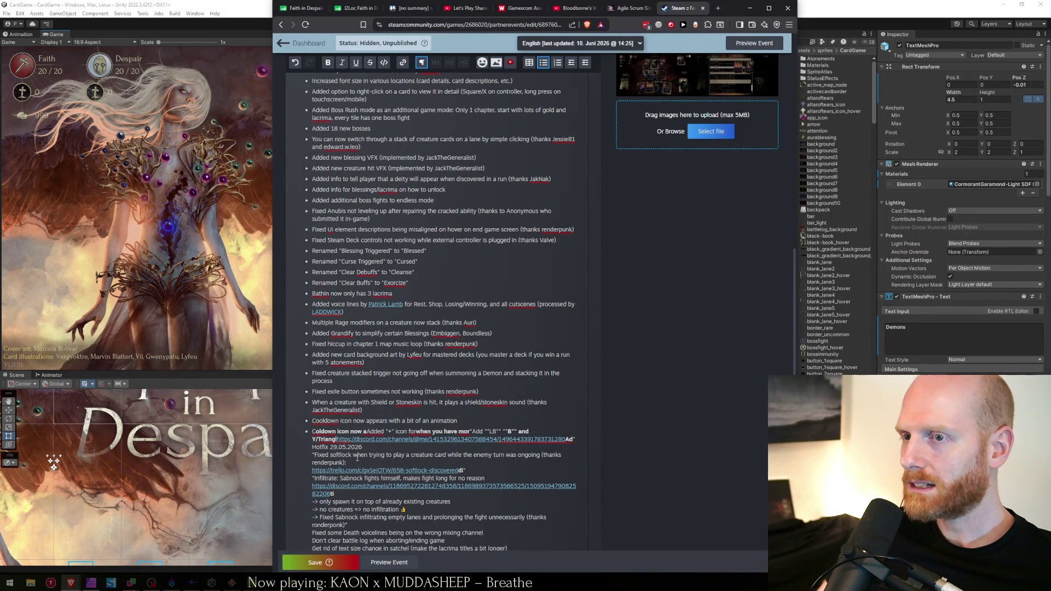
type("Added \"+\" icon for when you have more than 5 creatures on a lane stack")
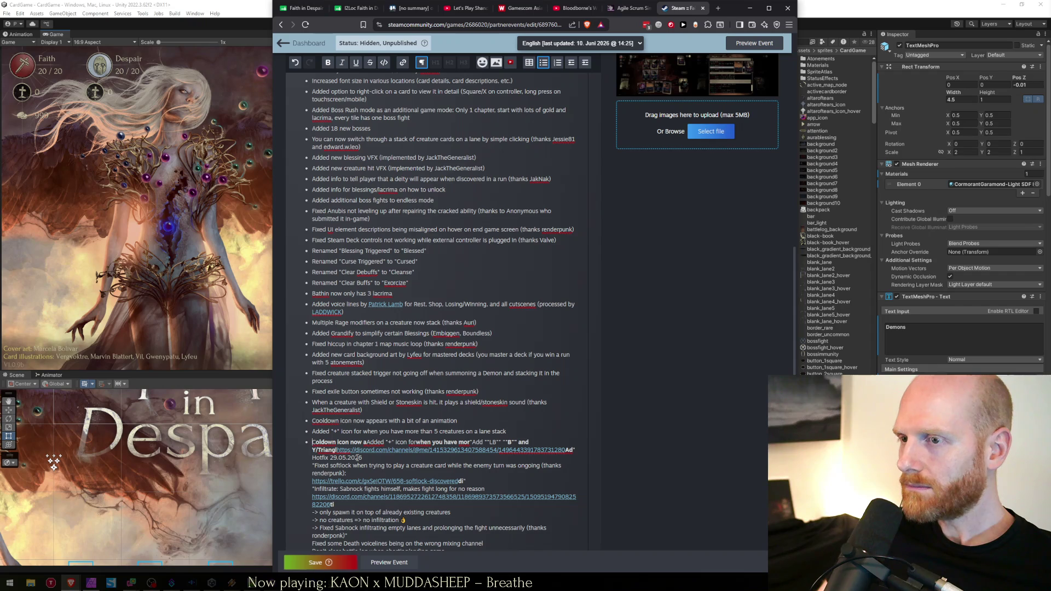
key("ctrl+shift+Right")
key("ctrl+shift+Right")
key("ctrl+shift+Right")
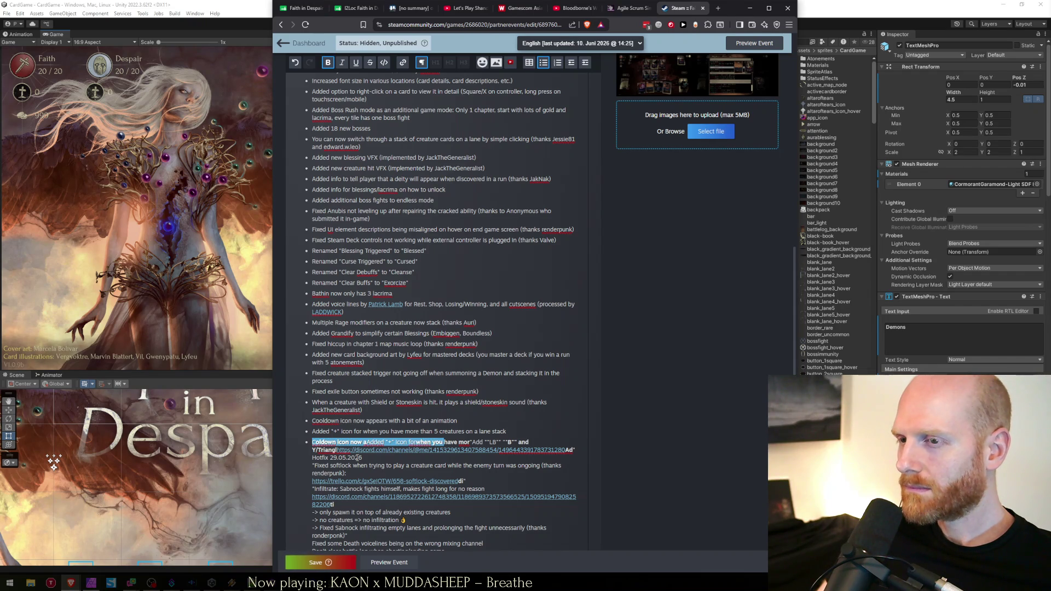
key("BackSpace")
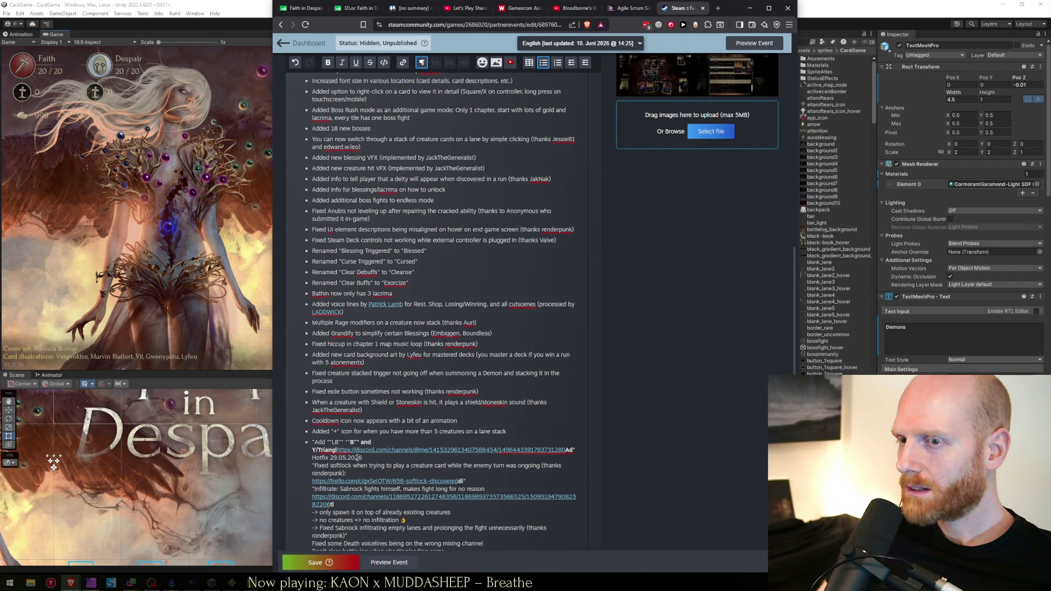
Replace the broken shop line with the A58 note 'Add LB RB and Y/Triangle buttons when in shop' as its own bullet.
key("shift+End")
key("ctrl+shift+Tab")
key("ctrl+shift+Tab")
key("ctrl+shift+Tab")
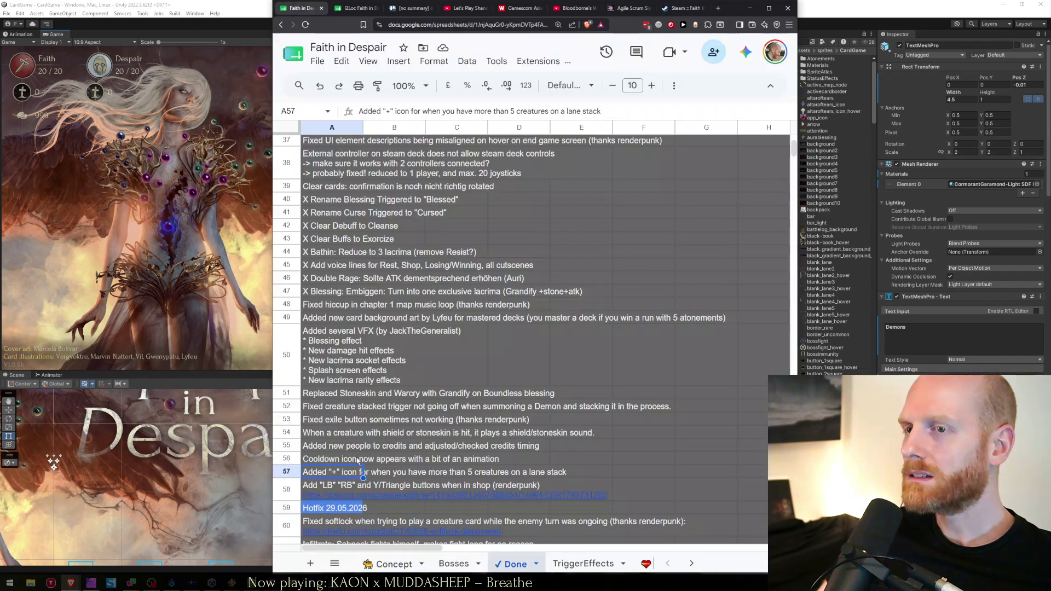
key("Down")
key("ctrl+shift+Tab")
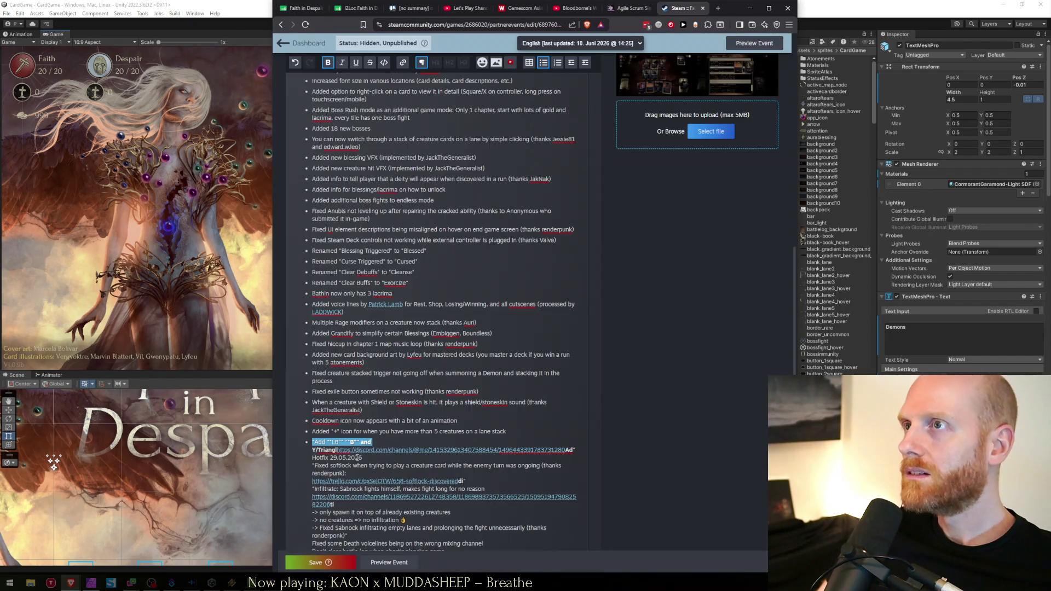
key("ctrl+v")
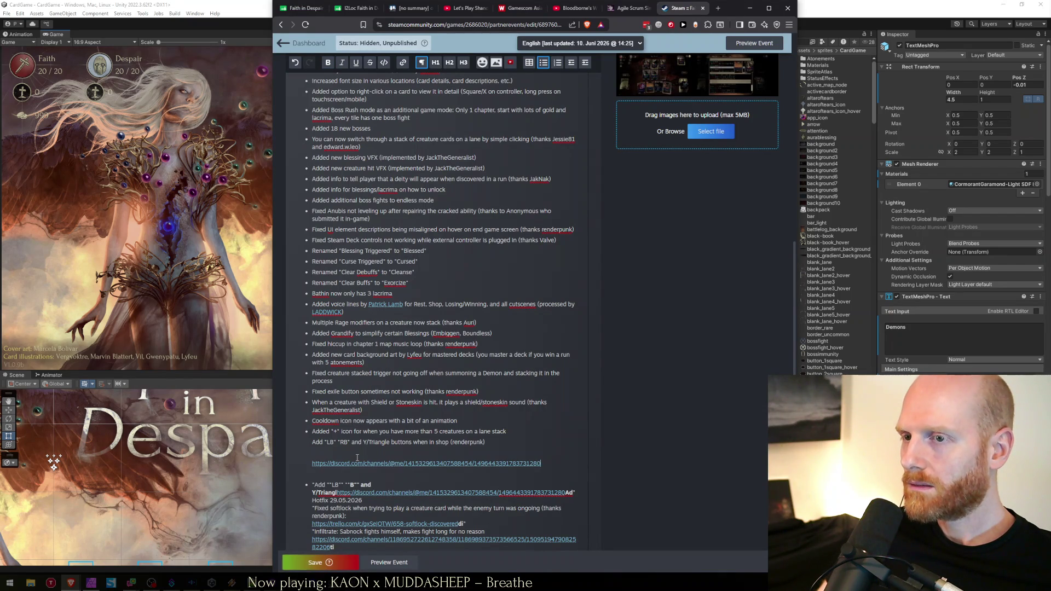
key("Down")
key("BackSpace")
key("Return")
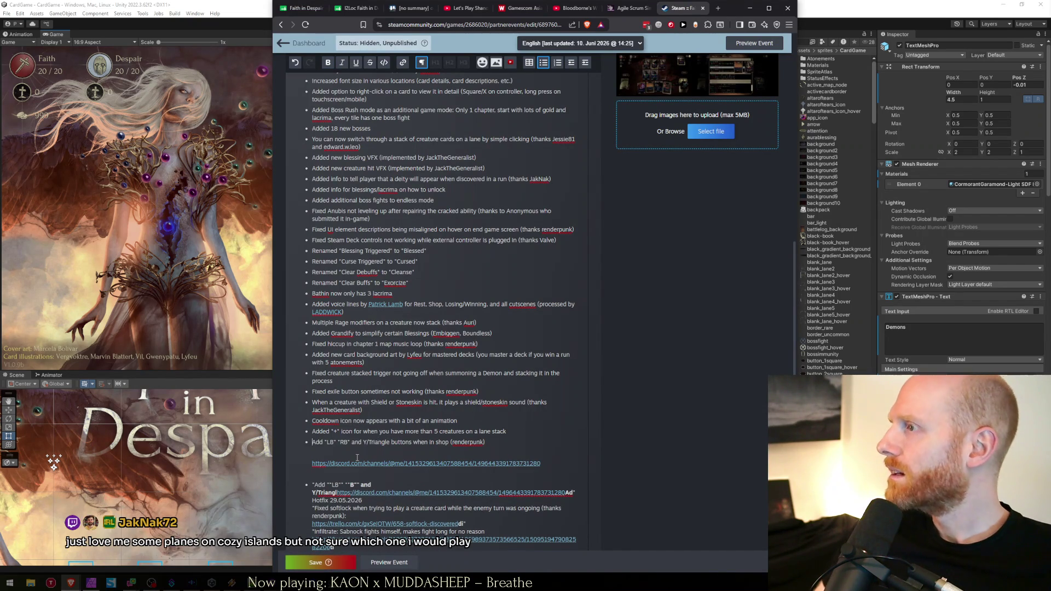
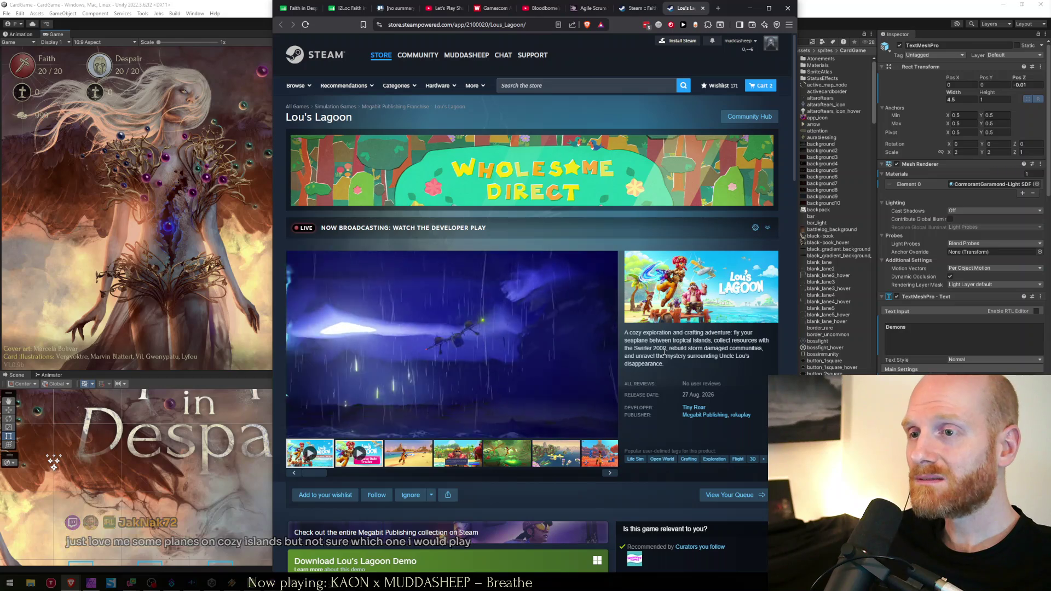
Enlarge the Lou's Lagoon beach, Uncle Lou dialogue and jungle screenshots.
left_click(405, 455)
left_click(547, 351)
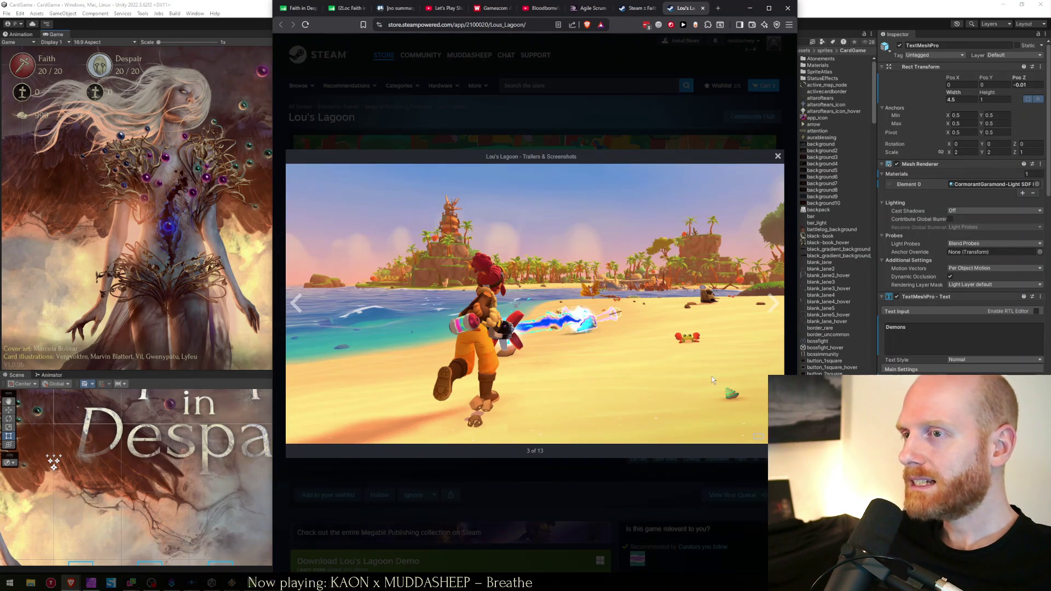
left_click(771, 303)
left_click(643, 121)
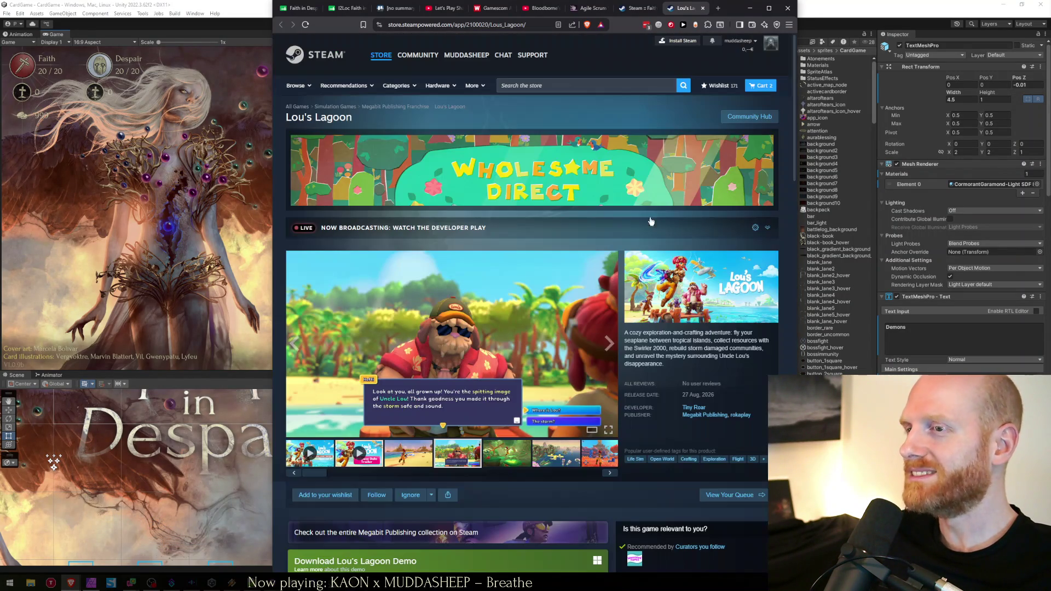
left_click(487, 460)
left_click(575, 427)
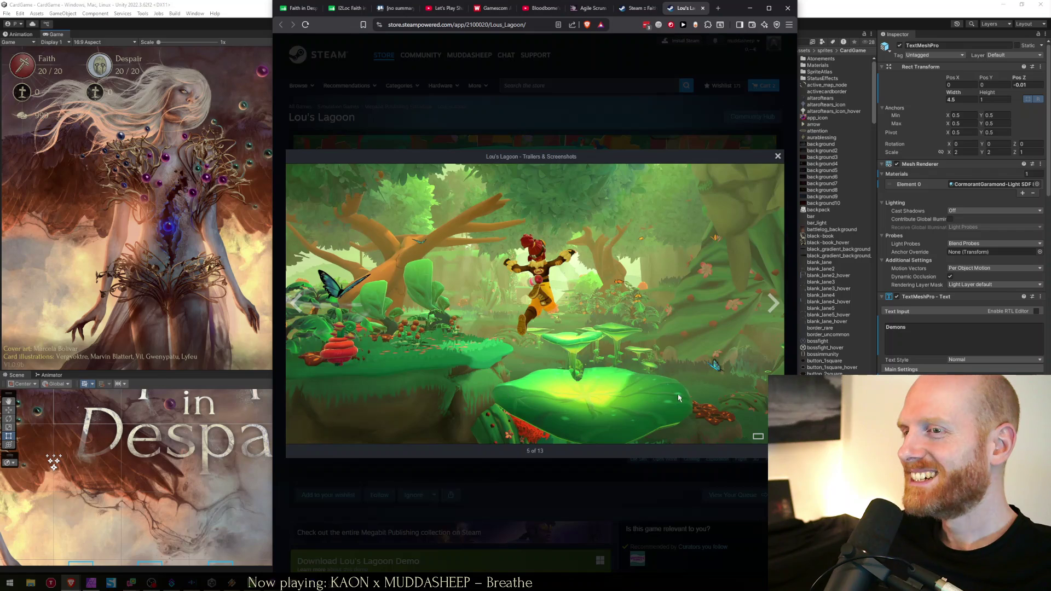
Step forward through the screenshots to the flying scene, then close the viewer.
left_click(773, 304)
left_click(774, 304)
left_click(776, 305)
left_click(777, 305)
left_click(776, 305)
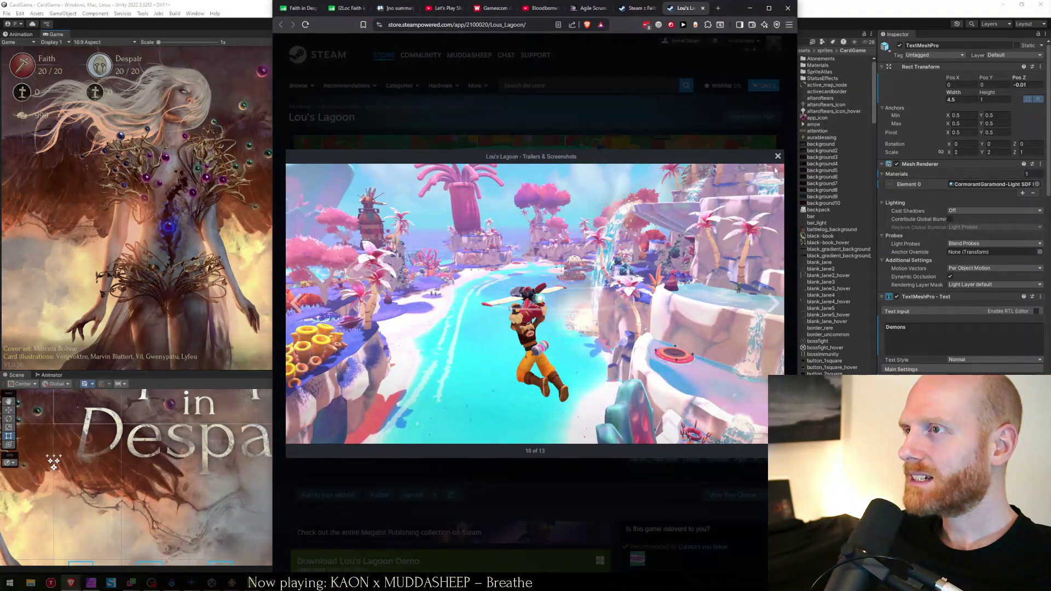
left_click(777, 156)
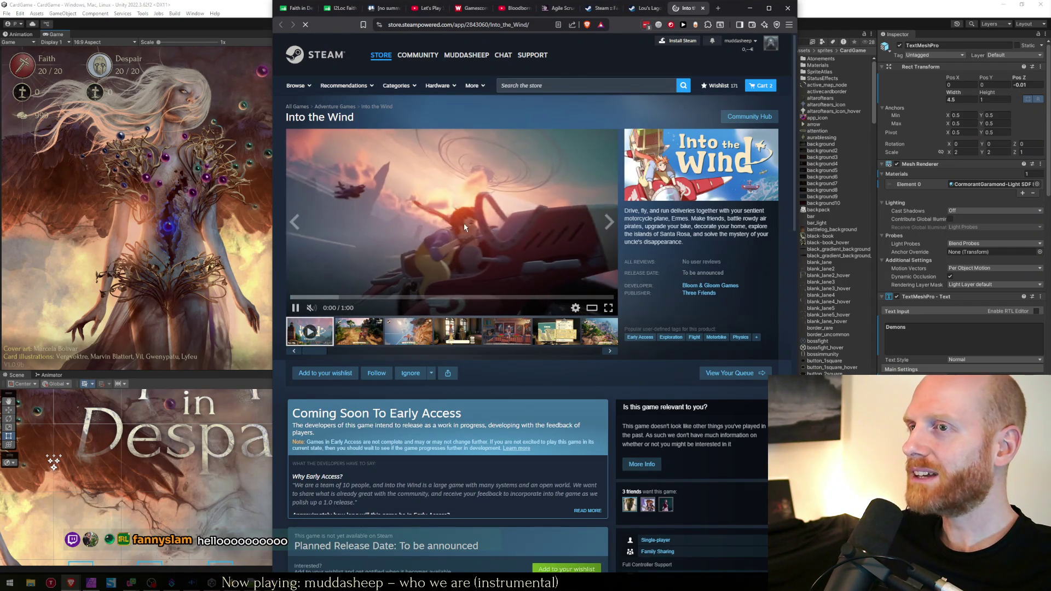
Open the Into the Wind screenshot viewer and page forward to the flying scene.
left_click(472, 262)
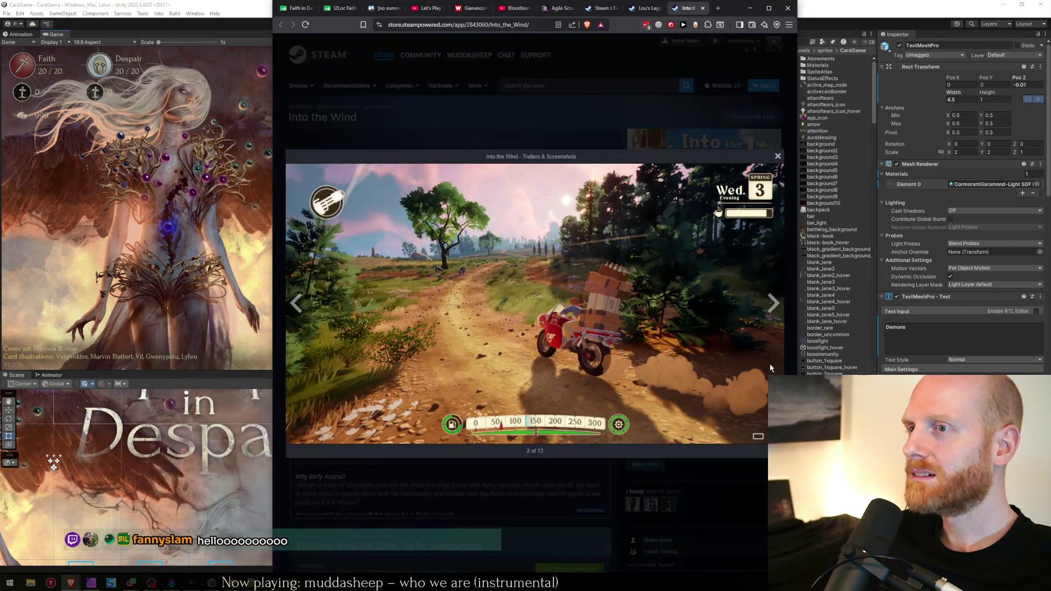
left_click(765, 306)
left_click(767, 306)
left_click(769, 305)
left_click(770, 306)
left_click(770, 305)
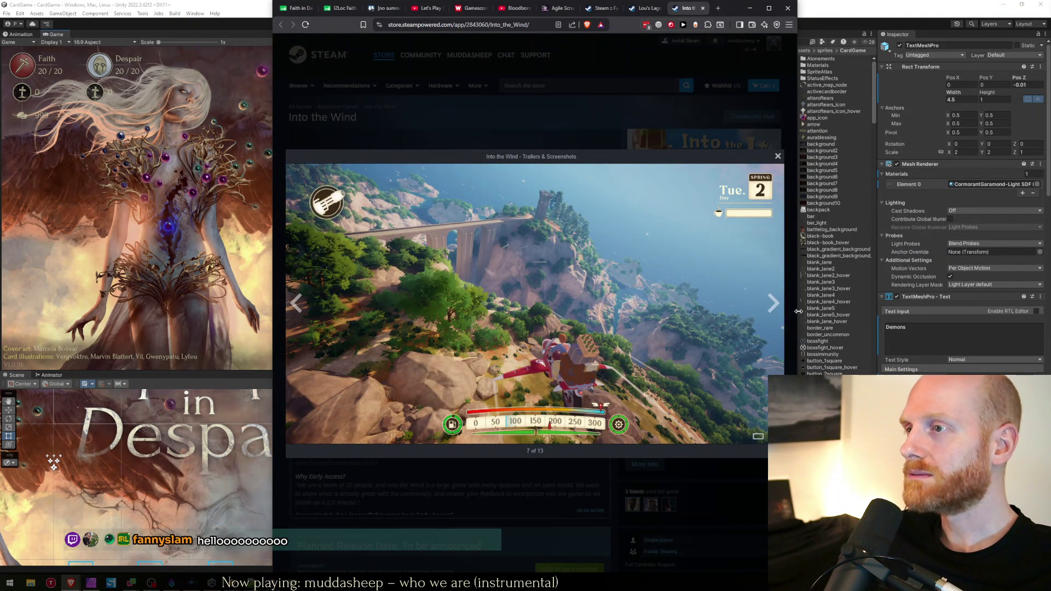
Page past the dialogue and tavern screenshots to the village scene, then close the viewer.
left_click(780, 310)
left_click(781, 309)
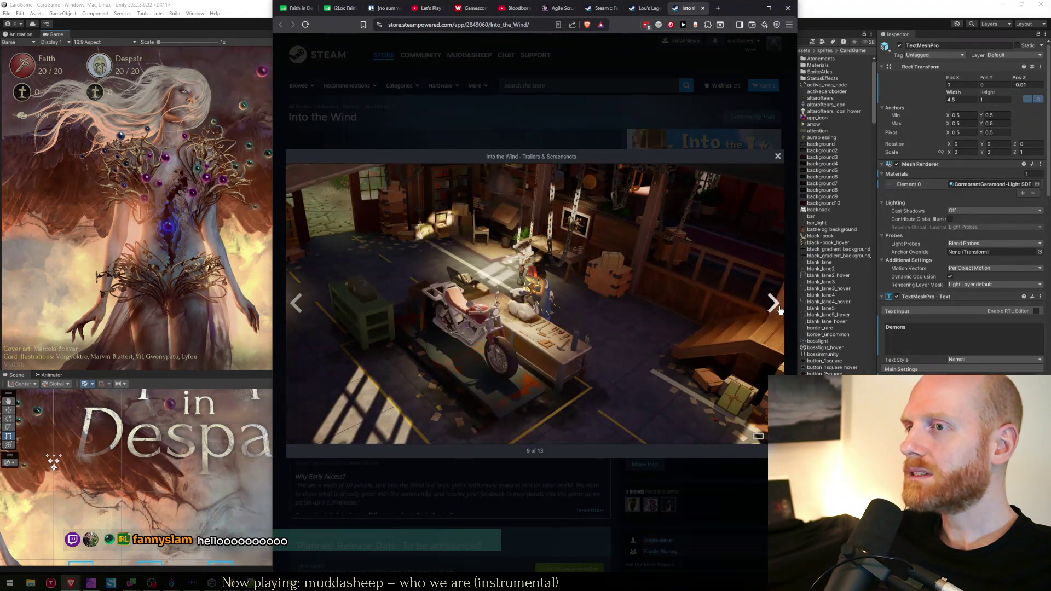
left_click(780, 310)
left_click(780, 310)
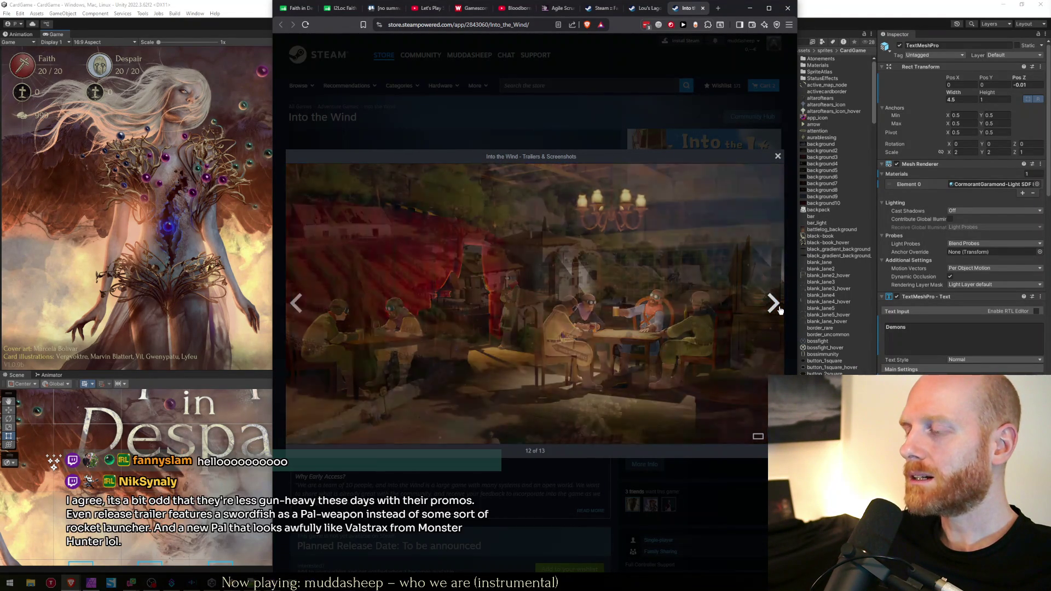
left_click(780, 310)
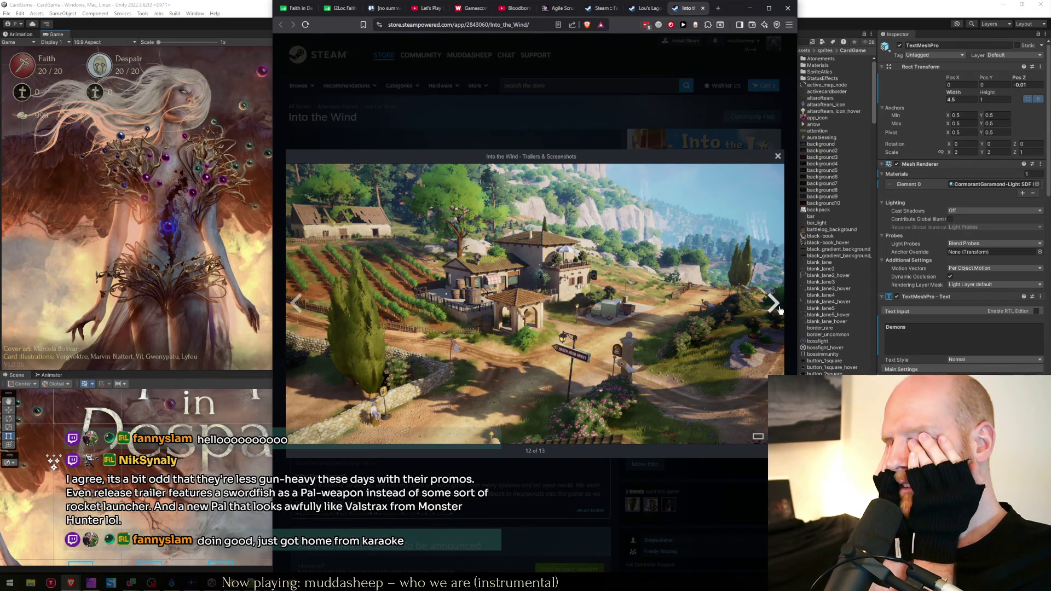
key("Escape")
Search the store for 'serenity forge', then change the query to 'serenityforge'.
left_click(567, 82)
type("serenity forge")
key("Return")
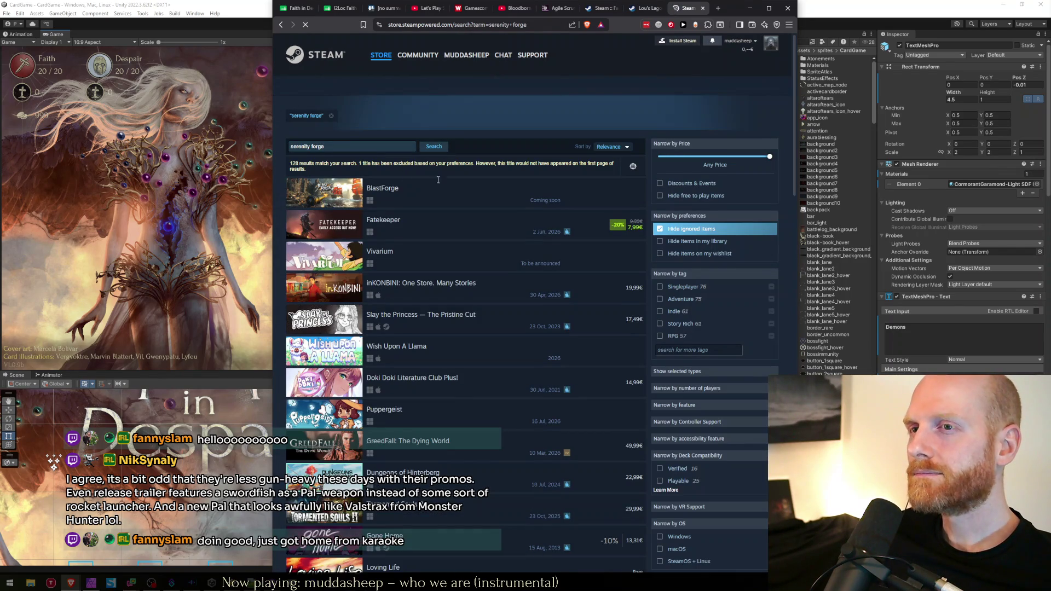
left_click(353, 147)
key("Delete")
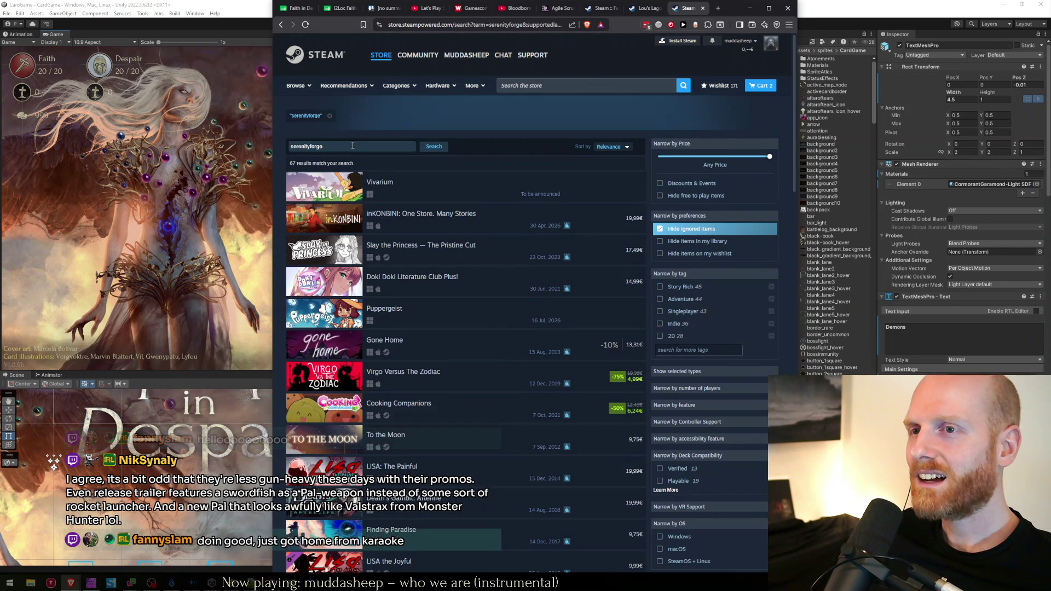
Reach the Serenity Forge publisher page via Doki Doki Literature Club Plus! and pick Vivarium.
left_click(431, 284)
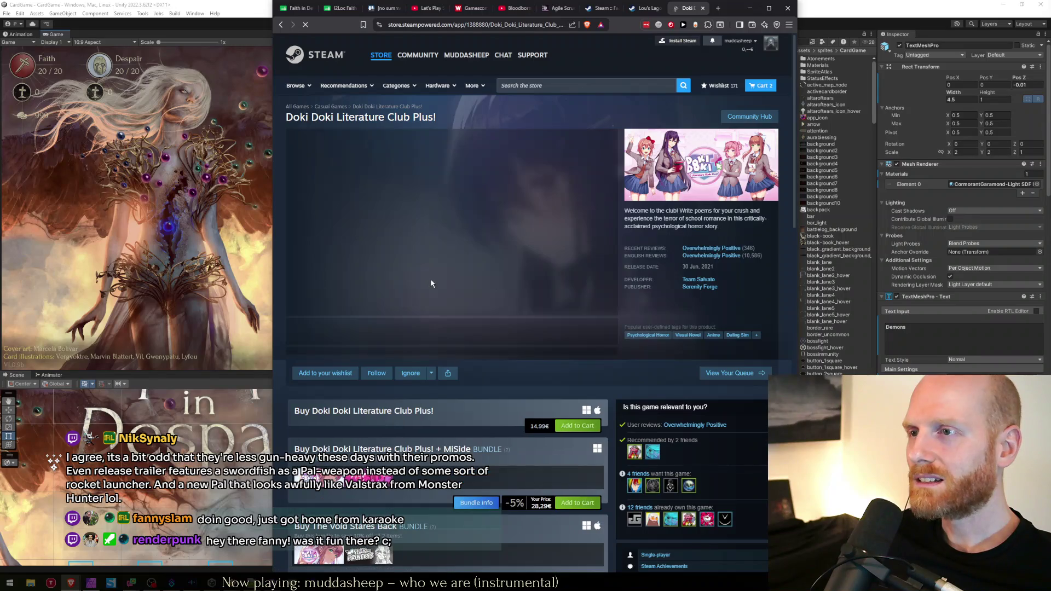
left_click(696, 286)
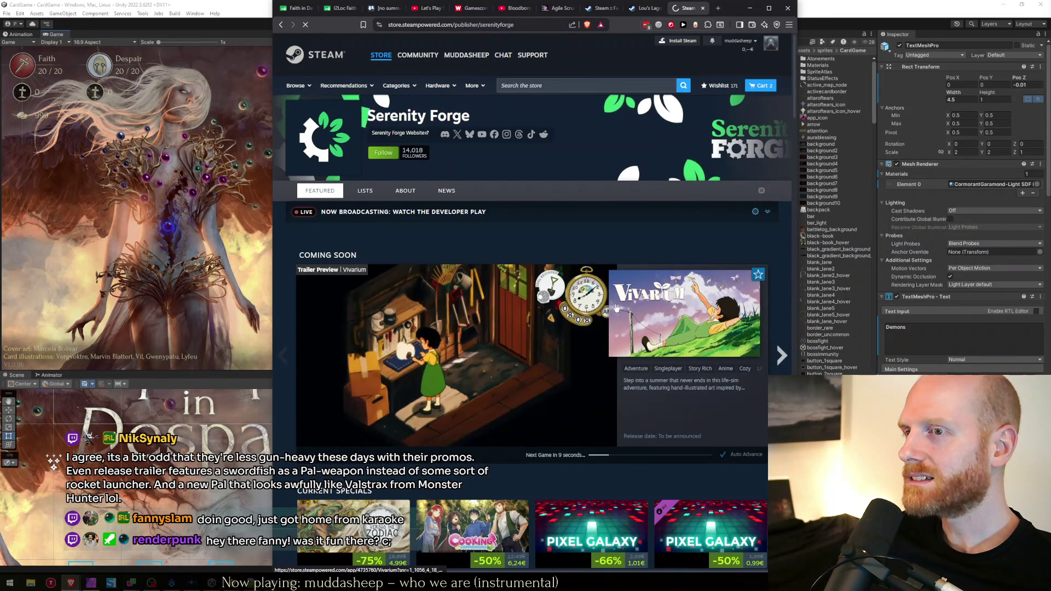
left_click(659, 314)
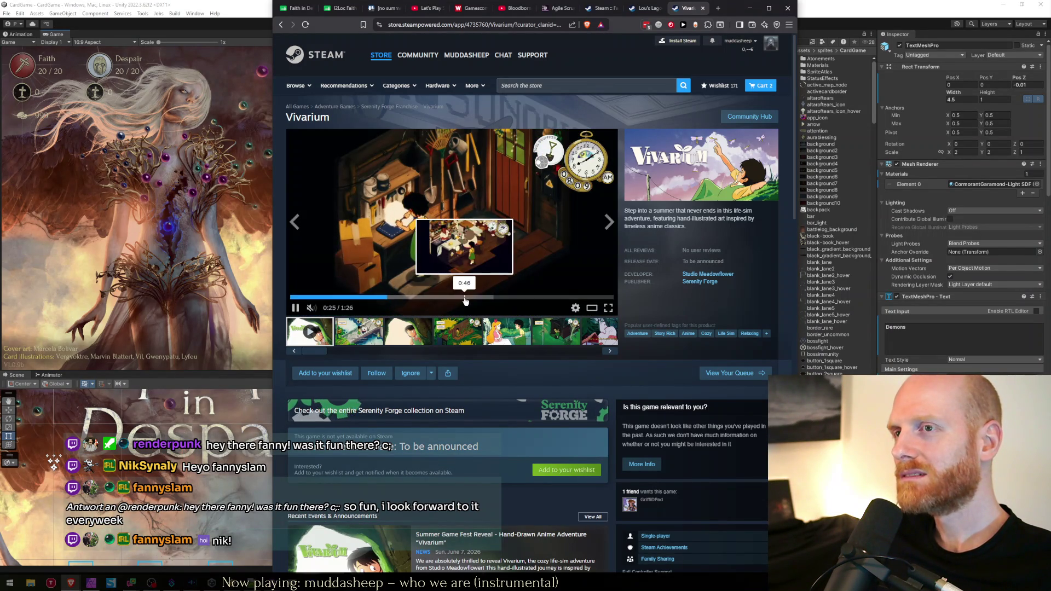
Watch the Vivarium trailer fullscreen twice, then close the Vivarium tab.
left_click(608, 308)
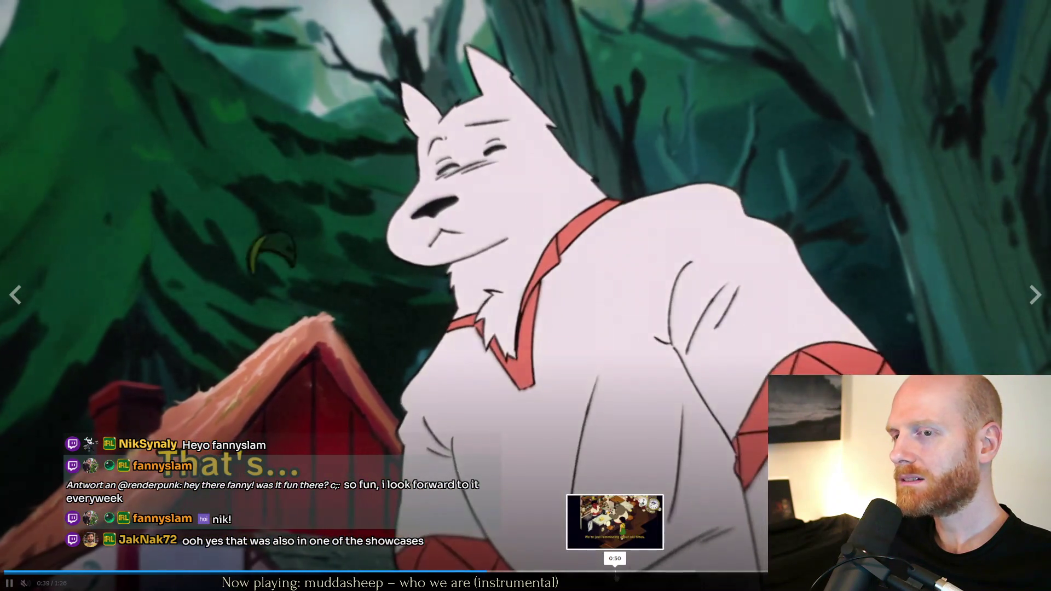
key("Escape")
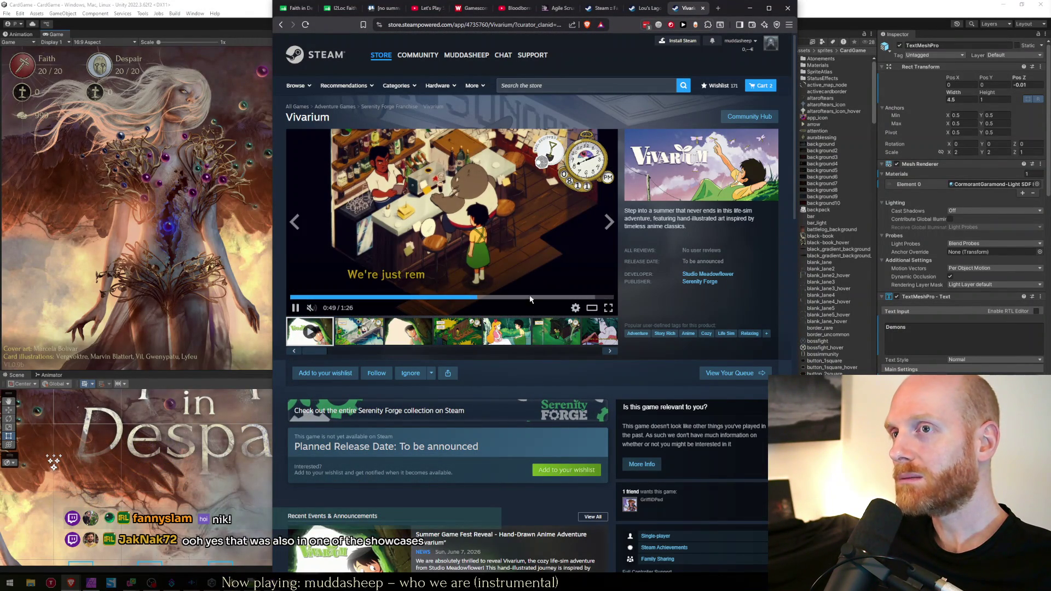
left_click(606, 309)
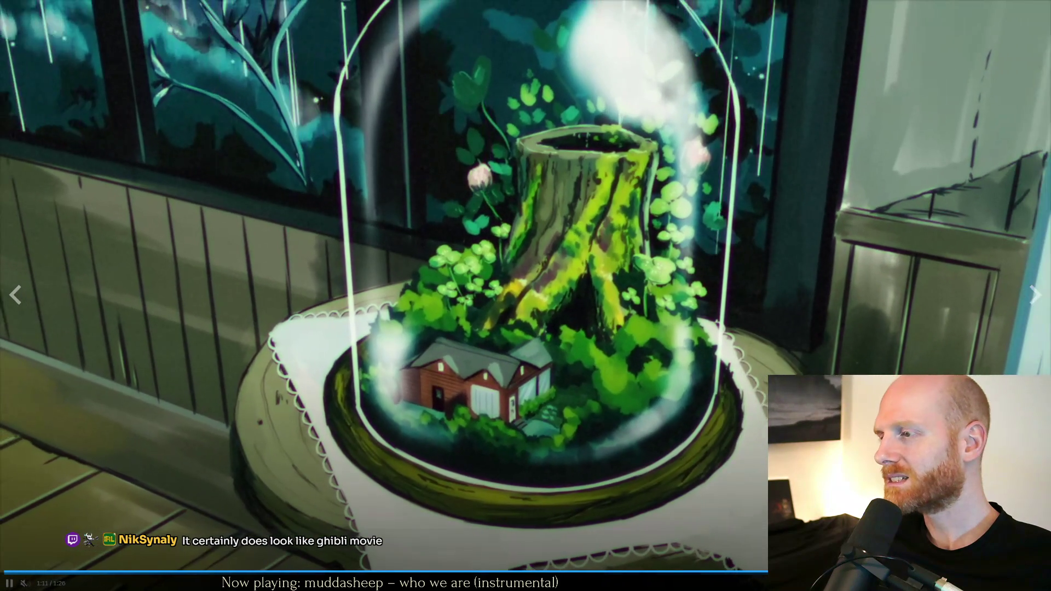
key("Escape")
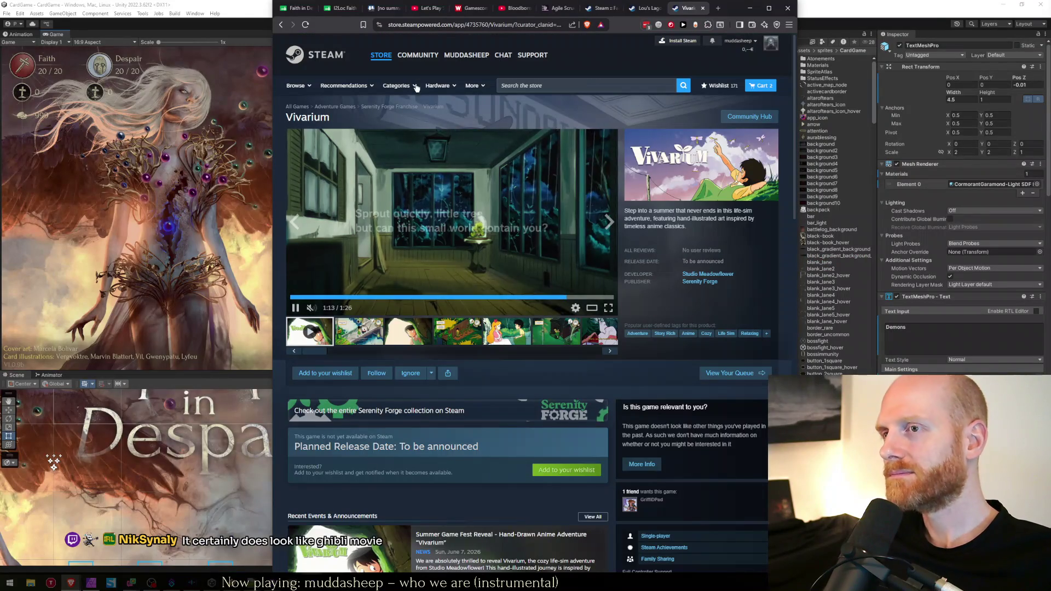
key("ctrl+w")
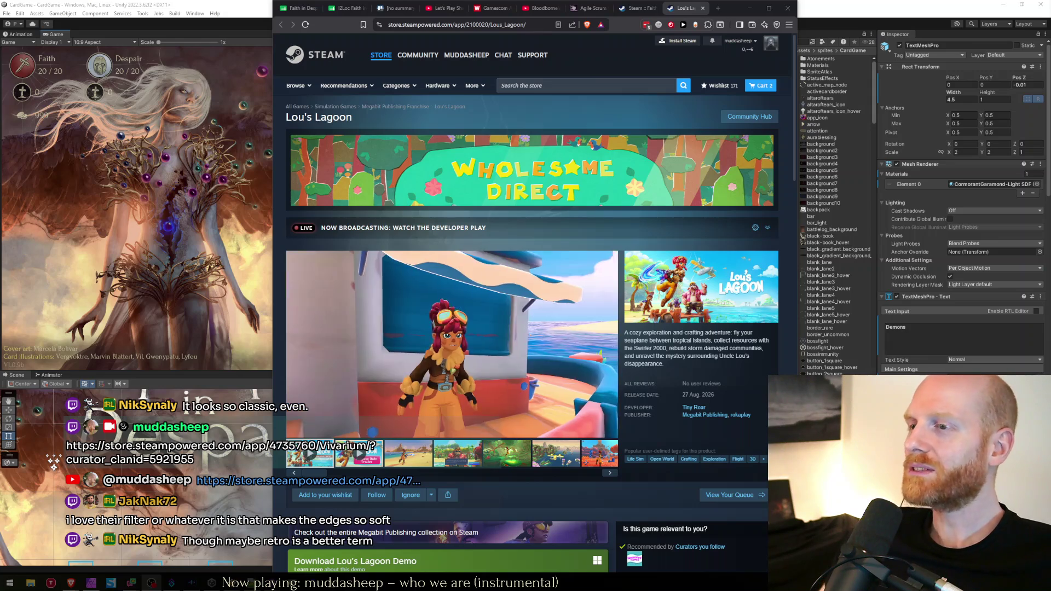
Close the Lou's Lagoon tab to get back to the patch-notes event draft.
key("ctrl+w")
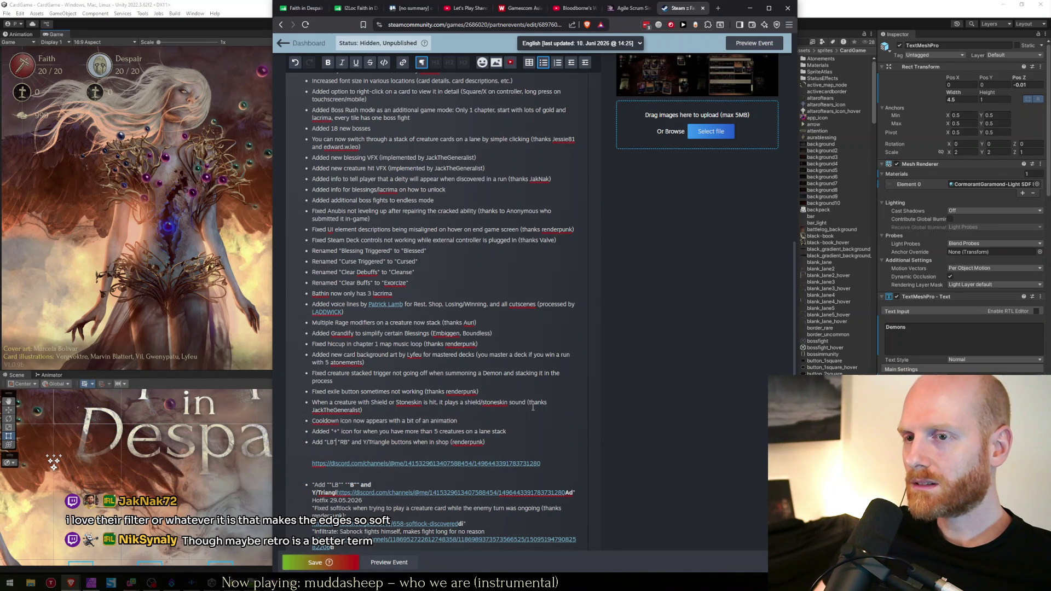
Reword the shop line to 'Add console button hints to shop interface'.
type(",")
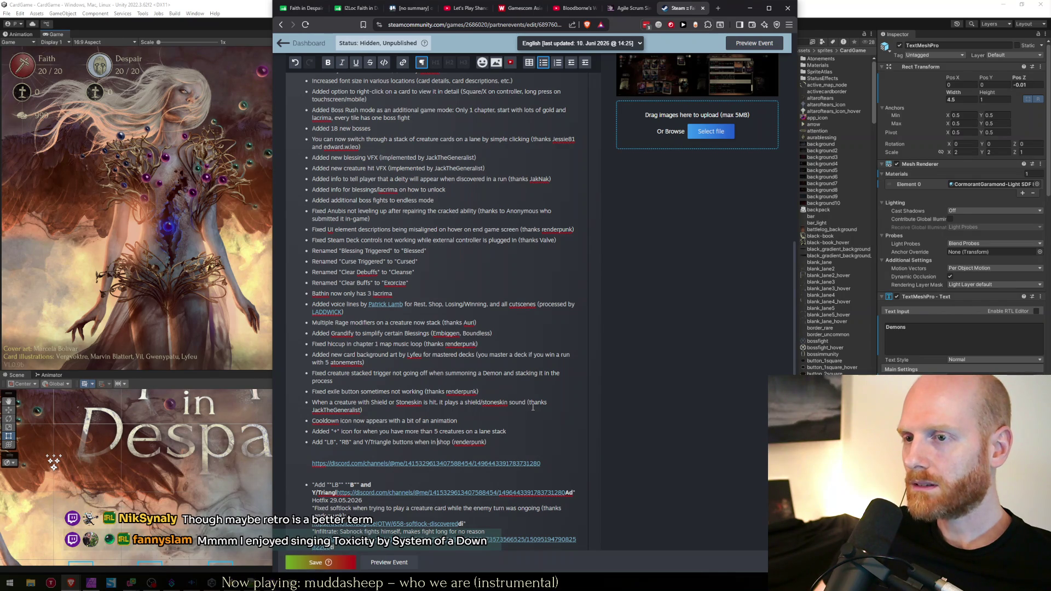
key("ctrl+shift+Left")
key("ctrl+shift+Left")
key("ctrl+shift+Left")
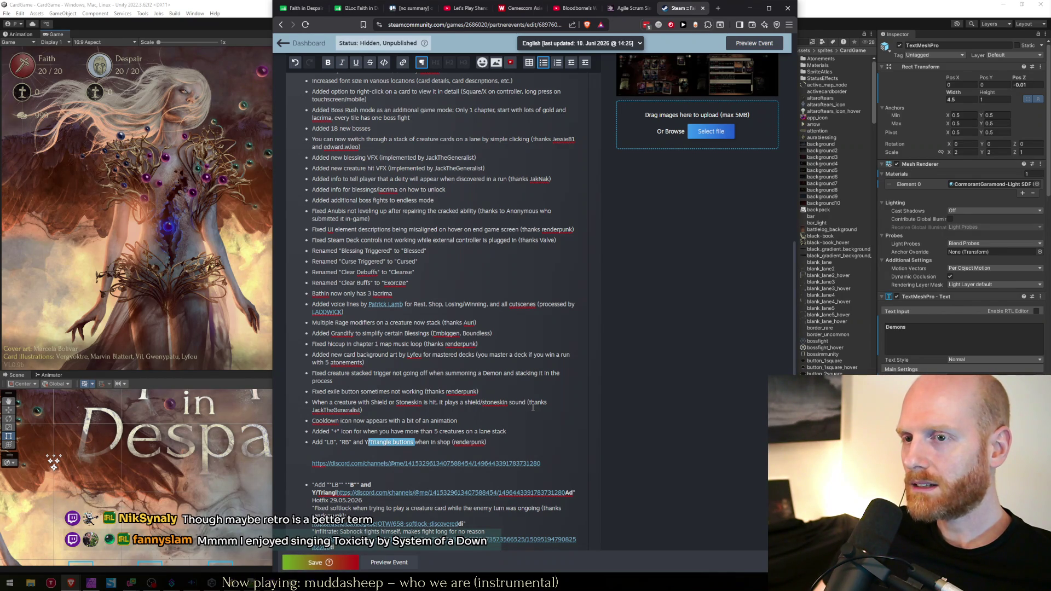
type("console button")
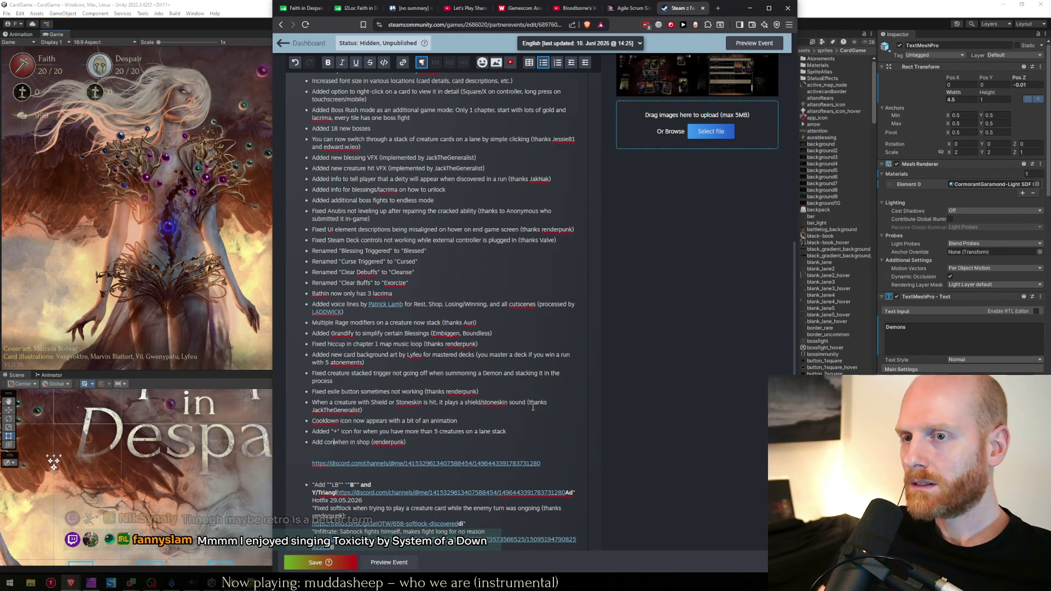
type(" hints")
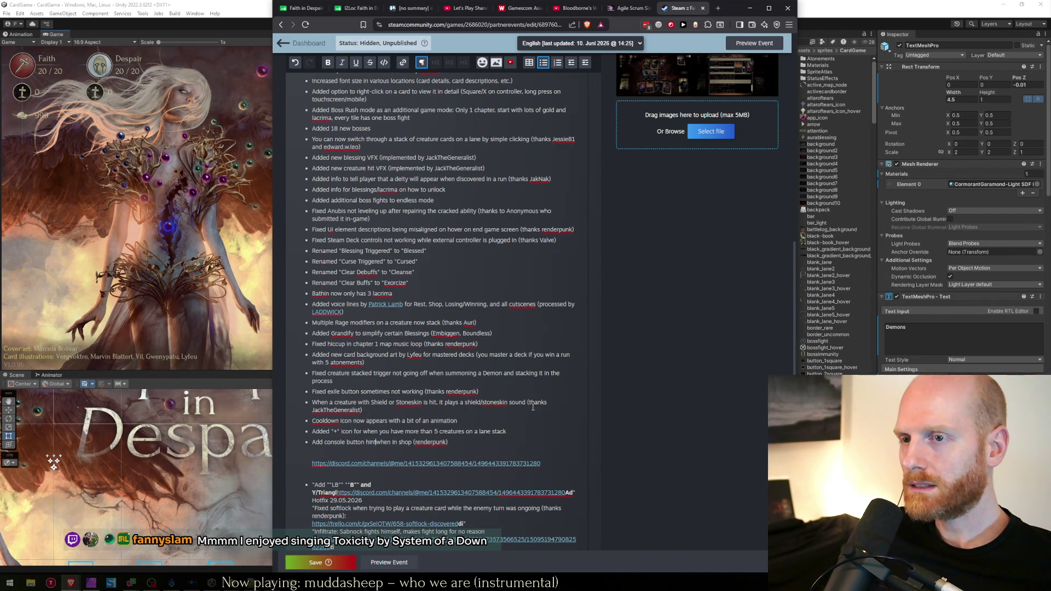
key("ctrl+shift+Right")
key("BackSpace")
key("ctrl+shift+Right")
type("to shop interface")
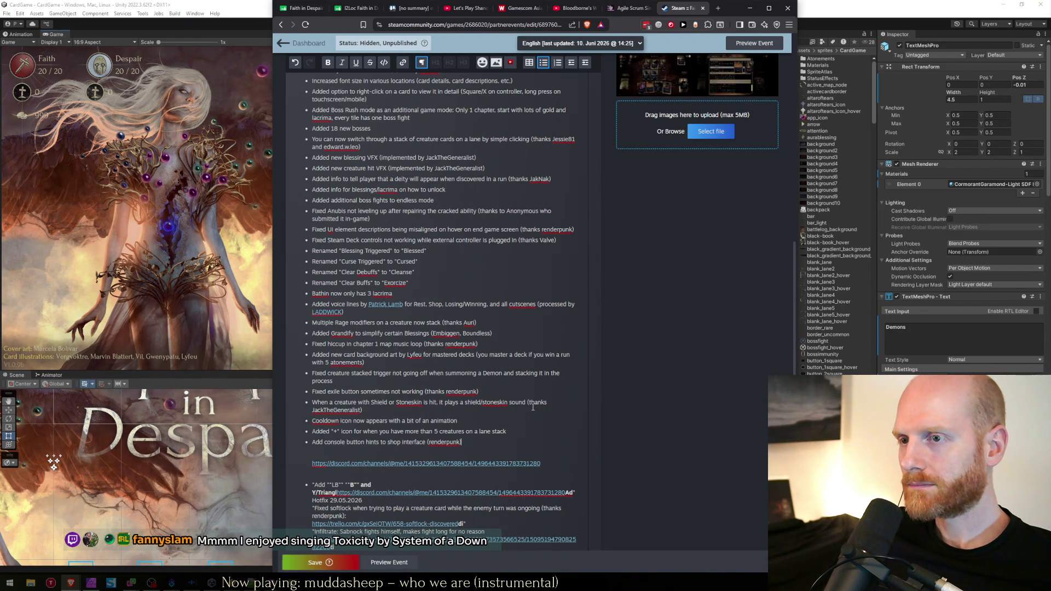
Add 'thanks' to the contributor credit, start a new bullet and clear the blank line below.
key("Return")
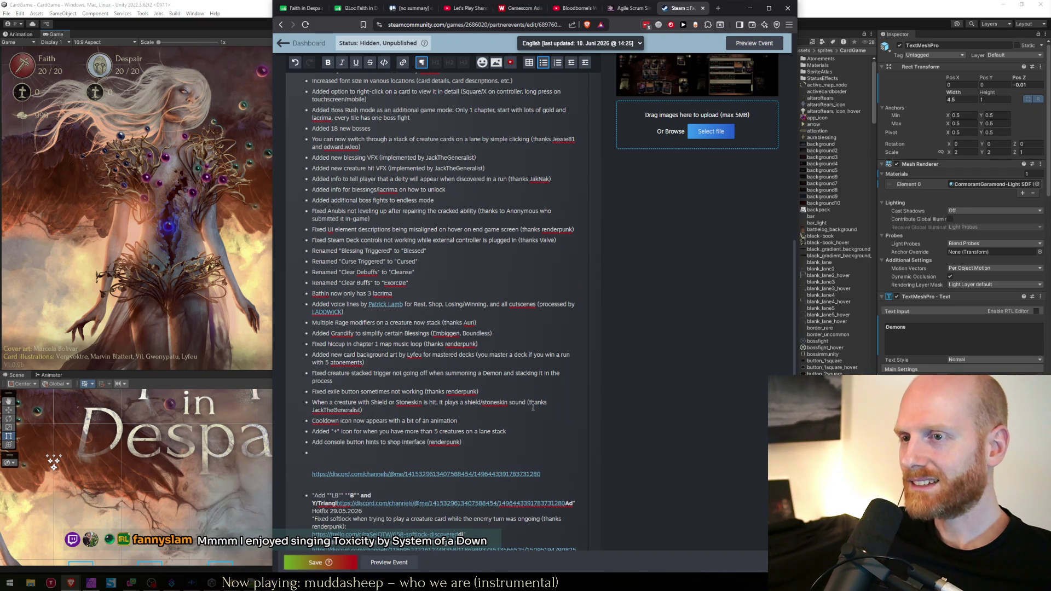
type("thanks")
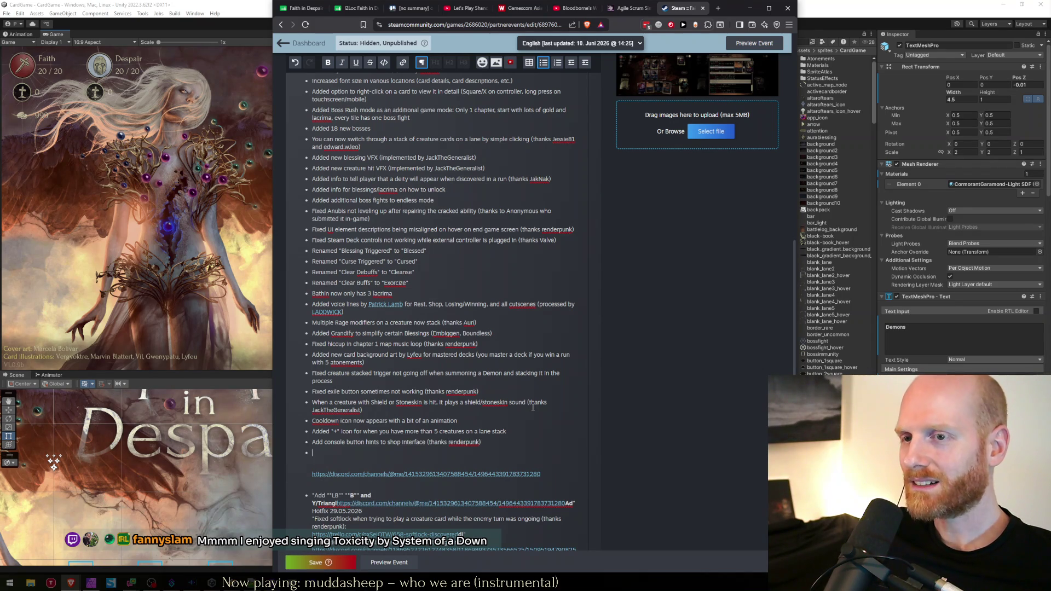
key("Down")
key("Delete")
key("shift+Down")
key("shift+Down")
key("shift+Down")
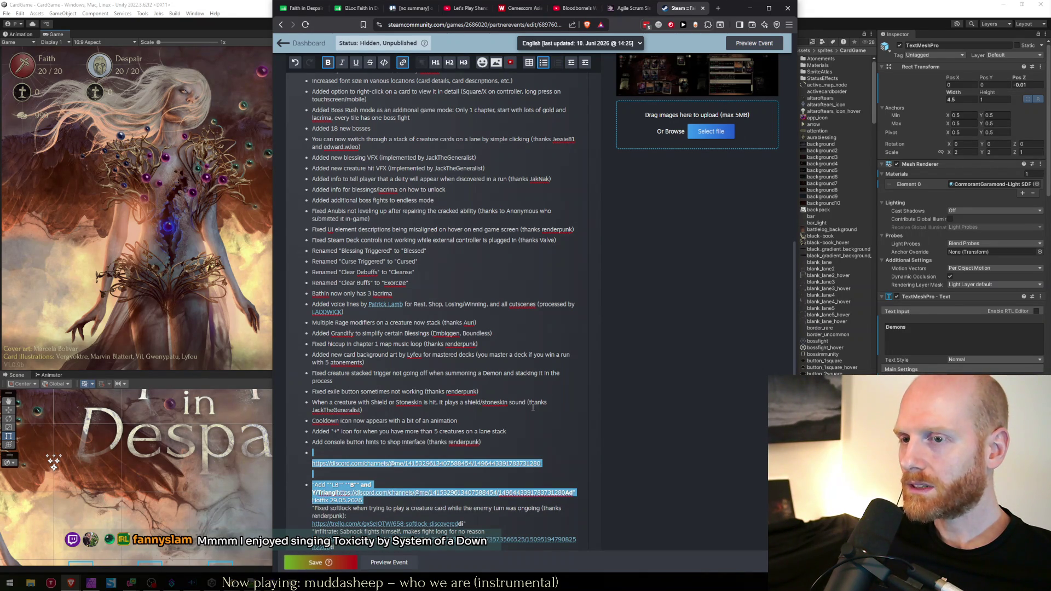
Delete the stray links, hotfix header and the trello link after the softlock note.
key("Delete")
key("Delete")
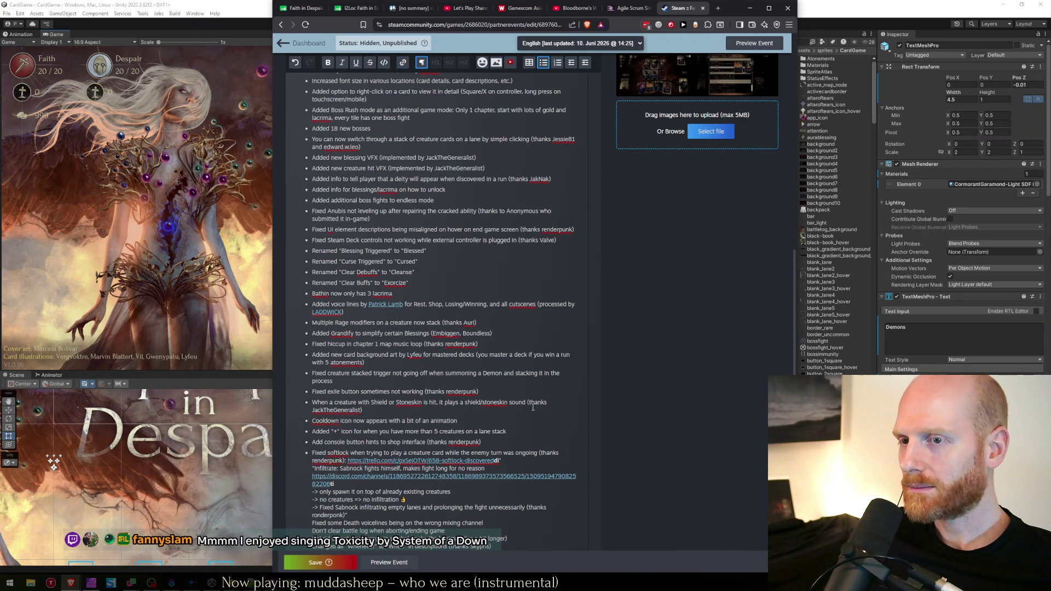
key("shift+End")
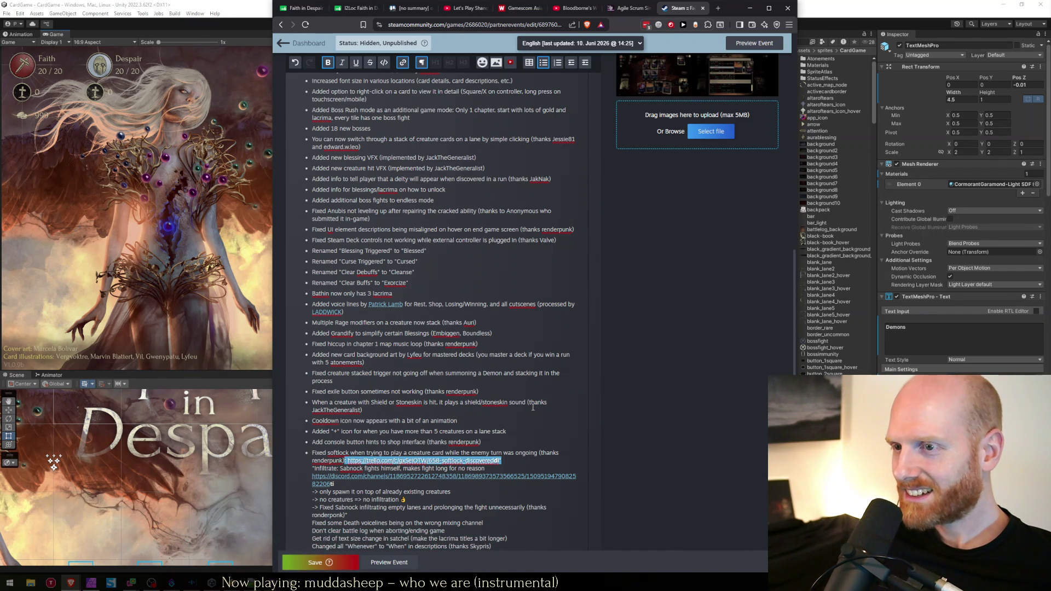
key("BackSpace")
key("Delete")
key("Return")
key("Delete")
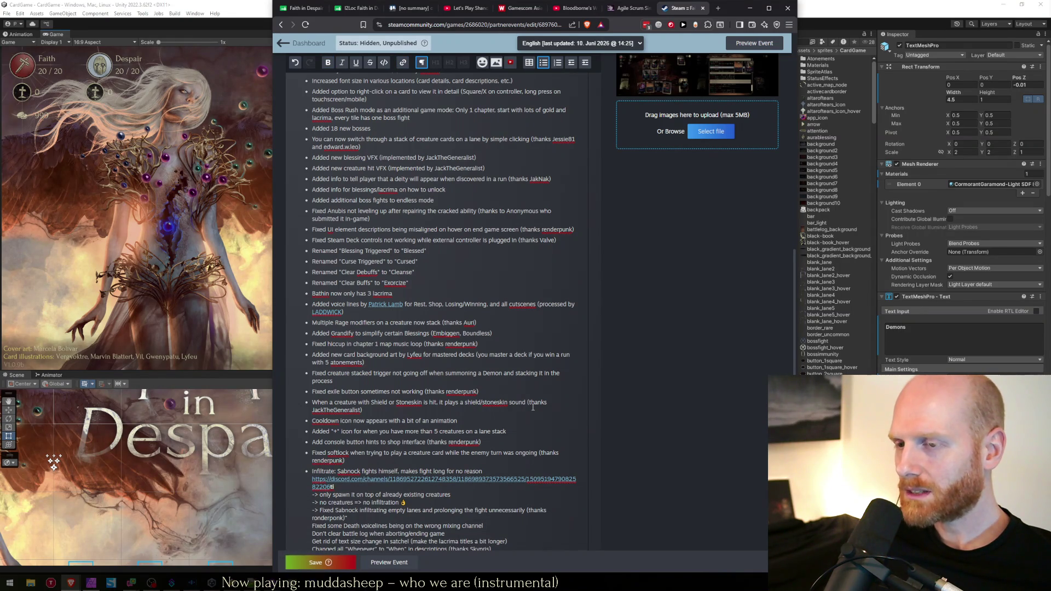
Delete the Infiltrate note with its sub-notes and join the loose lines into one paragraph.
key("Down")
key("Down")
key("Down")
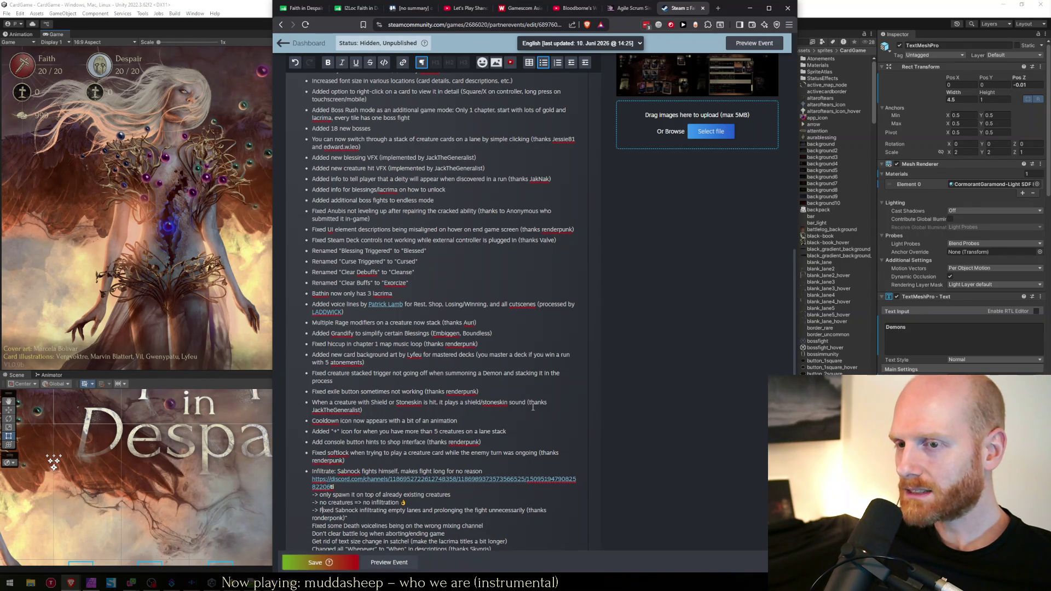
key("shift+Up")
key("shift+Up")
key("shift+Up")
key("shift+Home")
key("BackSpace")
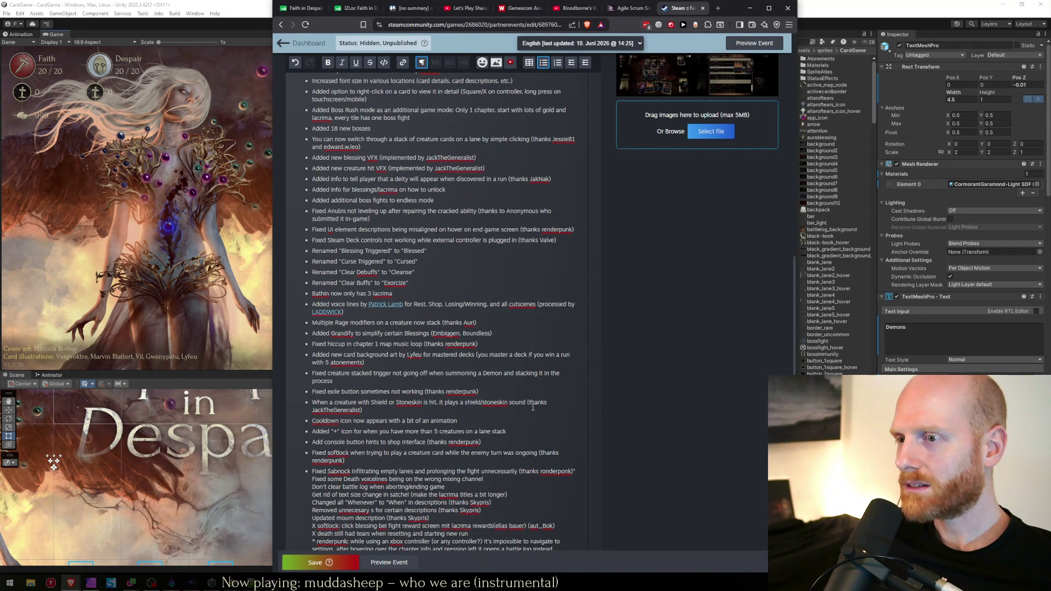
key("BackSpace")
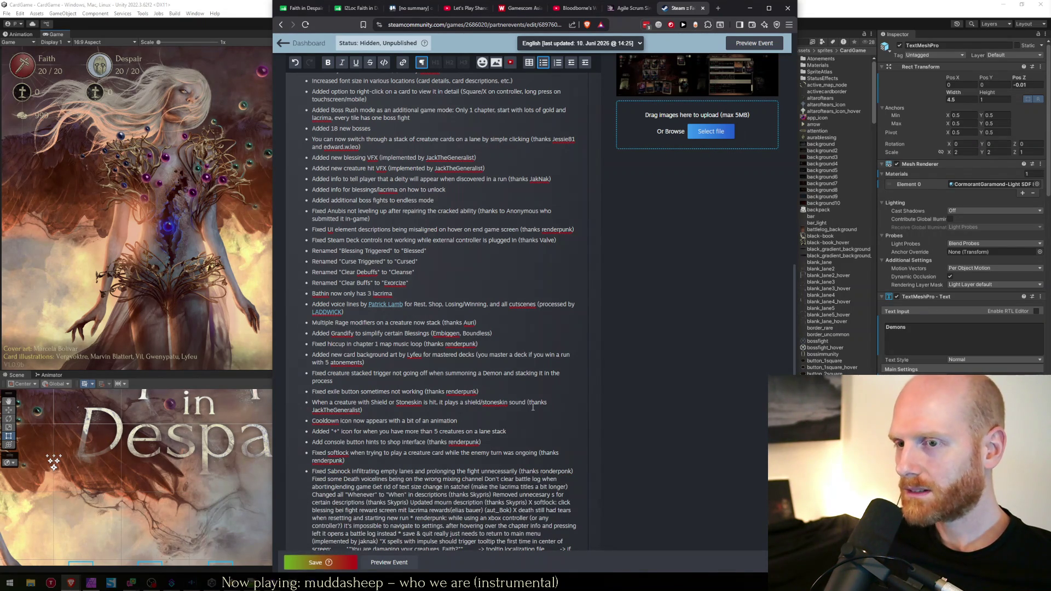
scroll(533, 407, "down", 1)
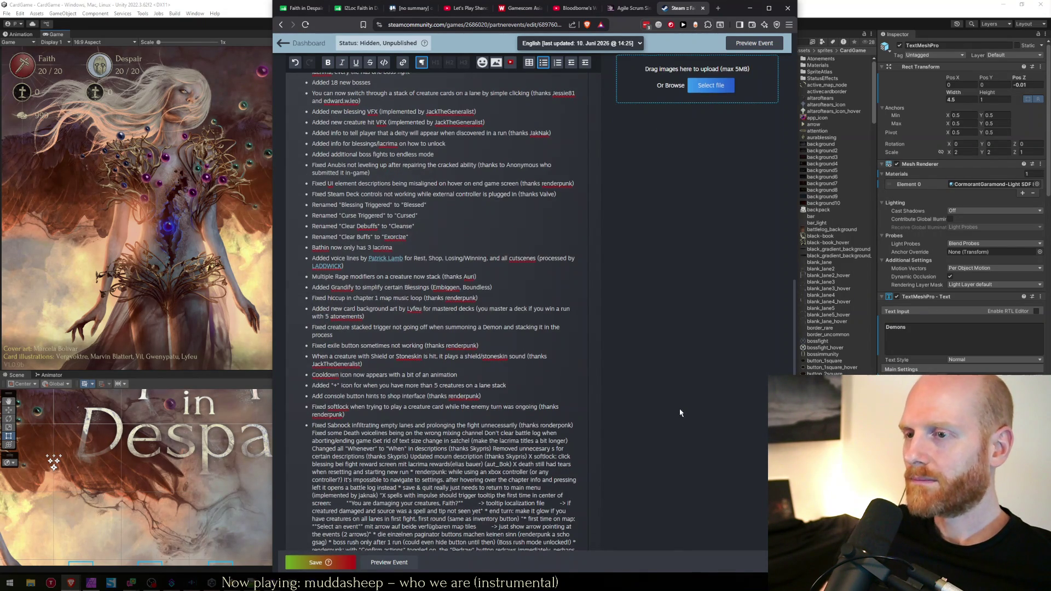
Split off the Regeneration+ note as a bullet and delete the Death voicelines note.
key("Return")
left_click(574, 302)
key("Return")
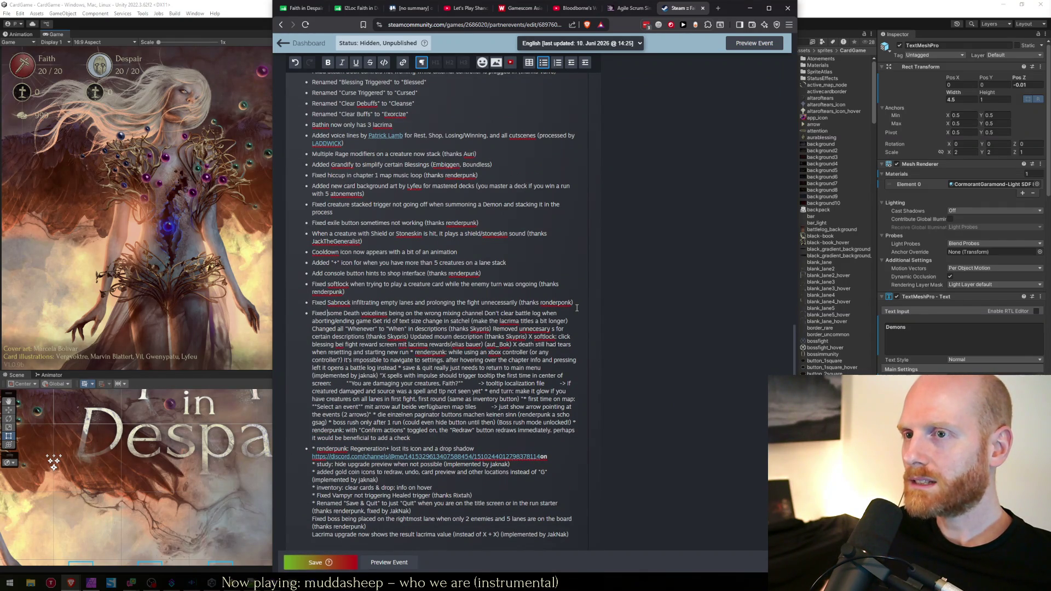
key("ctrl+shift+Right")
key("ctrl+shift+Right")
key("ctrl+shift+Right")
key("Delete")
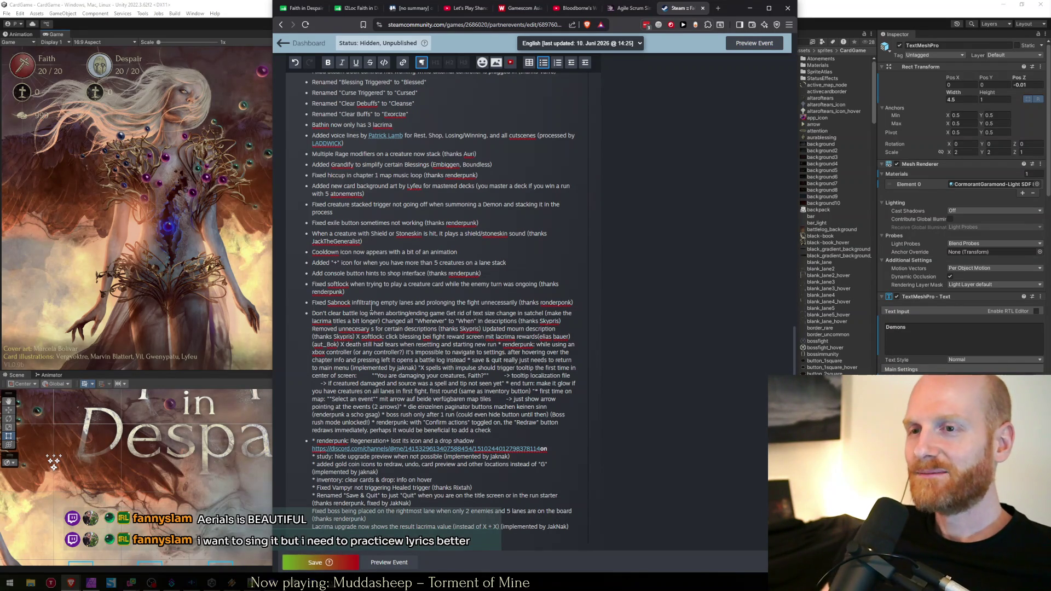
Split the satchel text-size note off the Sabnock bullet into a new bullet.
left_click(412, 304)
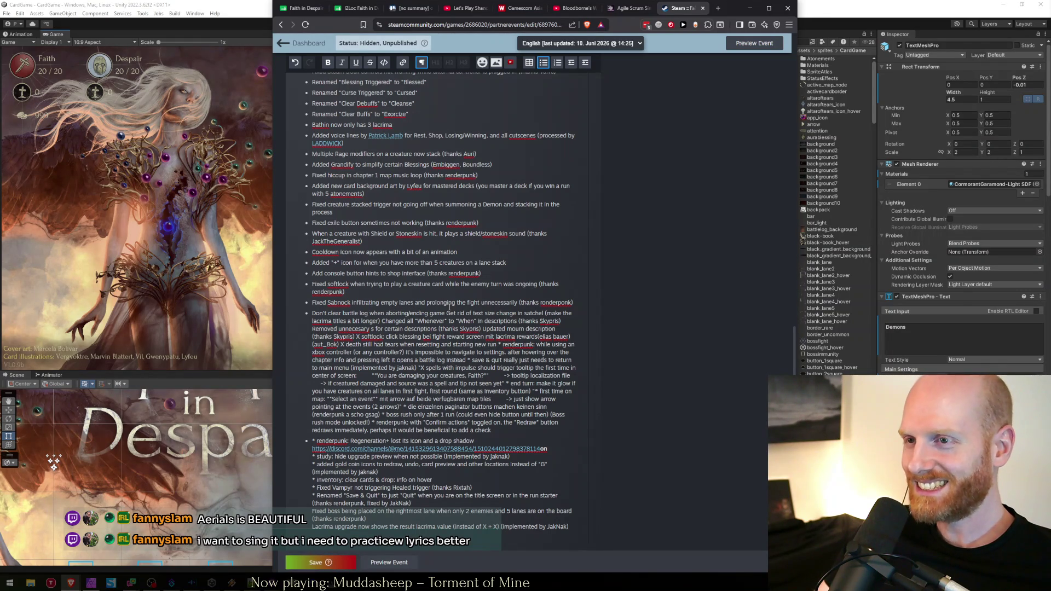
left_click(450, 308)
key("Return")
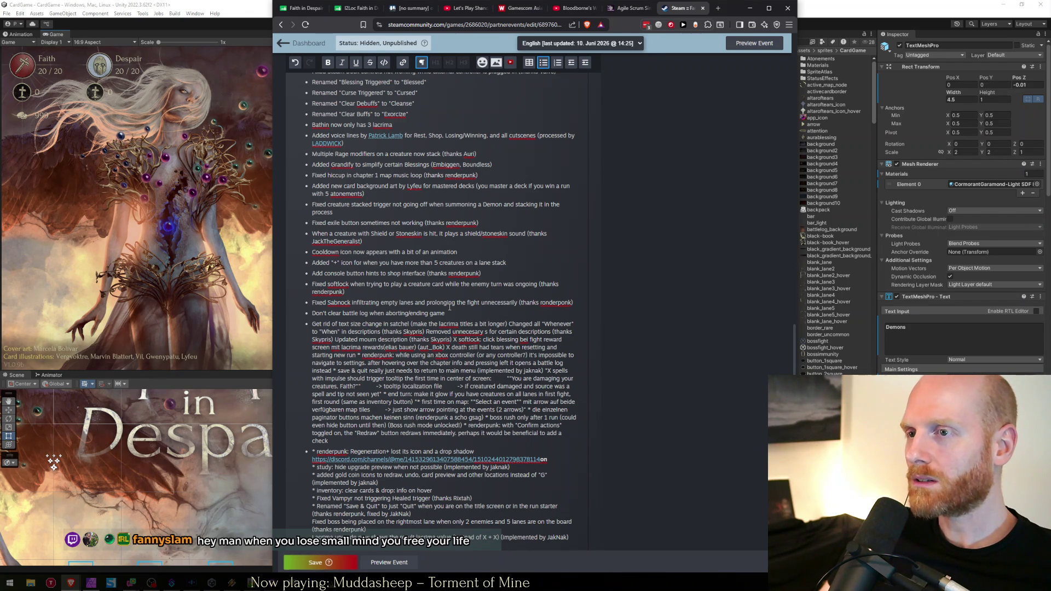
Remove the satchel text-size note and give the Whenever-to-When 'Changed all' note its own bullet.
key("Return")
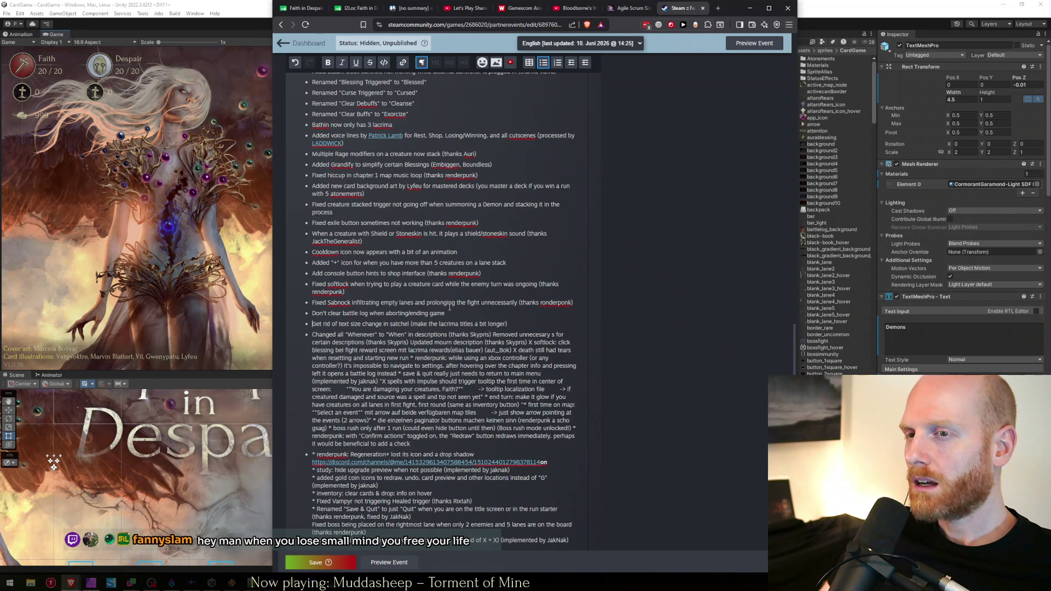
key("shift+End")
key("Delete")
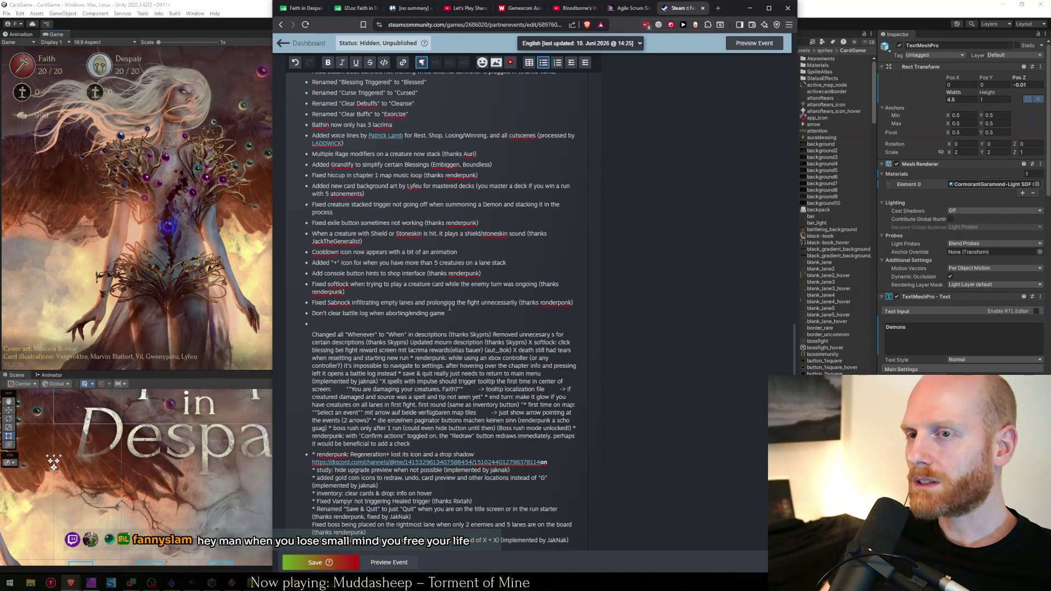
key("Delete")
key("ctrl+Right")
key("ctrl+Right")
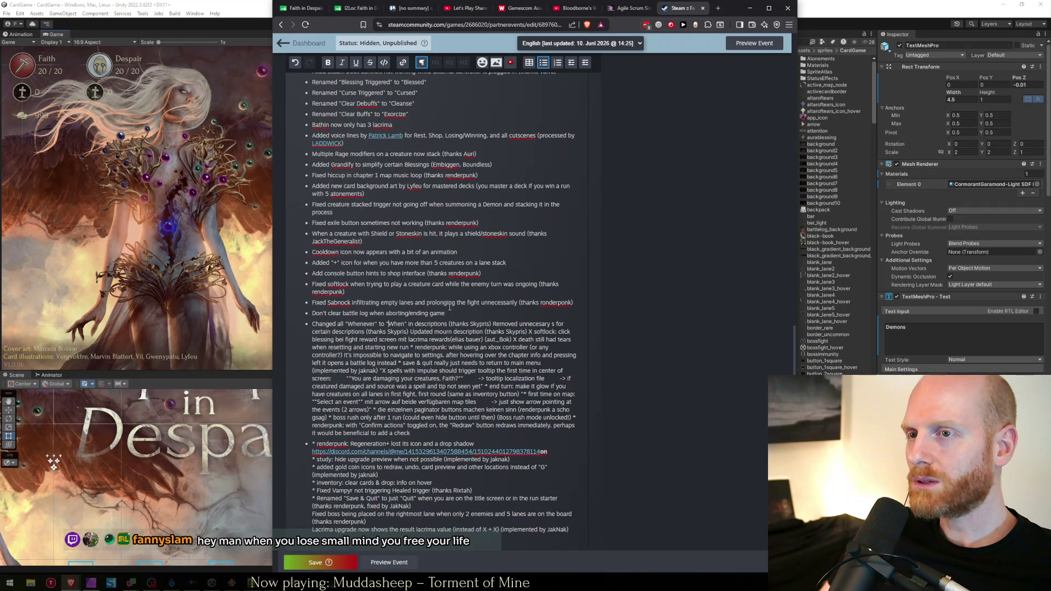
key("ctrl+Right")
key("ctrl+Right")
key("BackSpace")
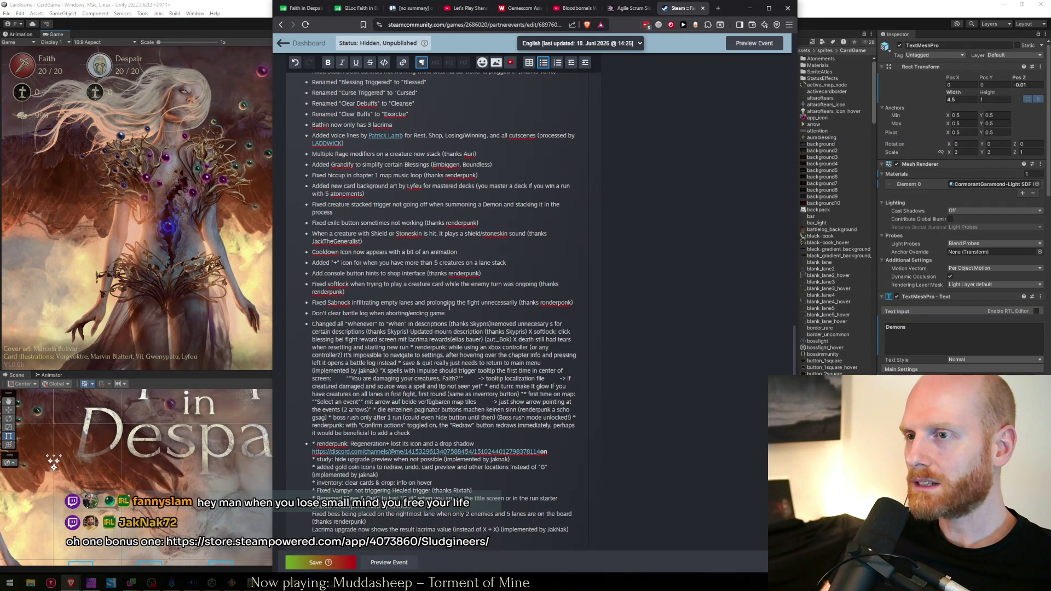
key("Return")
Quote the unnecessary "s" and split the mourn description and softlock notes into separate bullets.
type("\"")
key("Right")
type("\"")
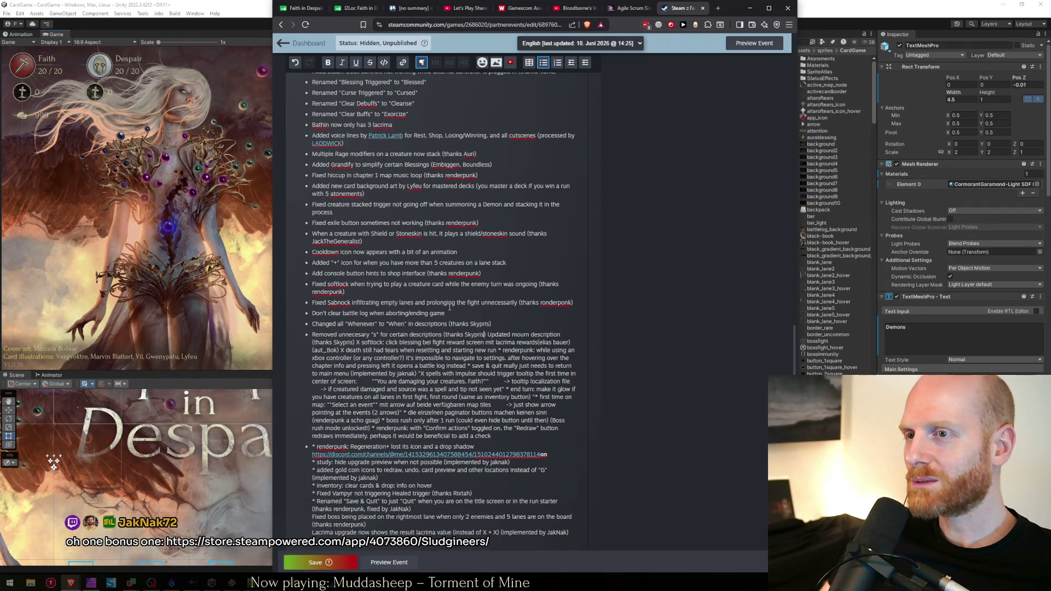
key("ctrl+Right")
key("ctrl+Right")
key("ctrl+Right")
key("Return")
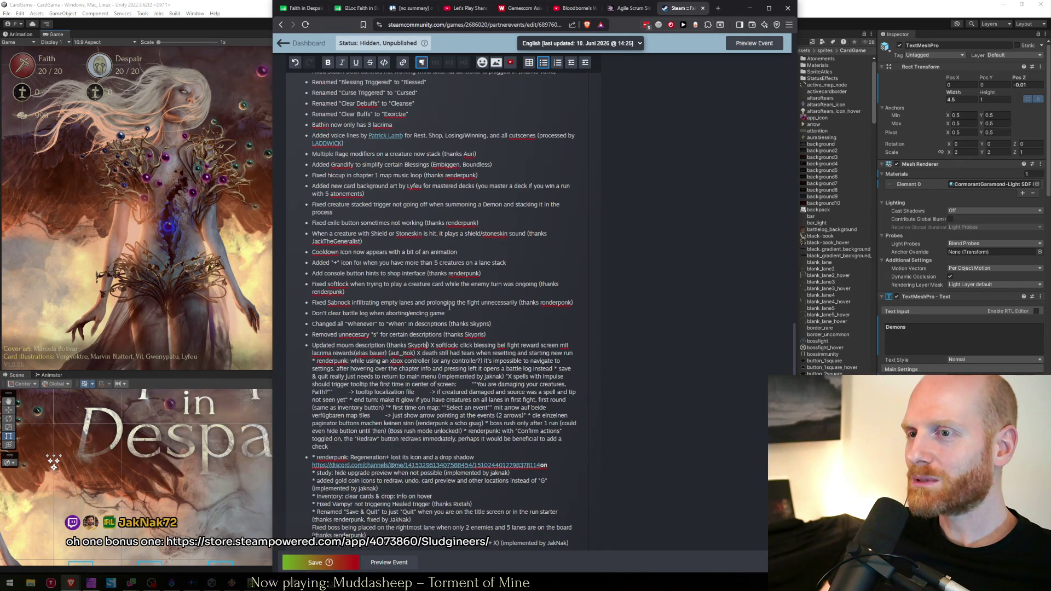
key("Return")
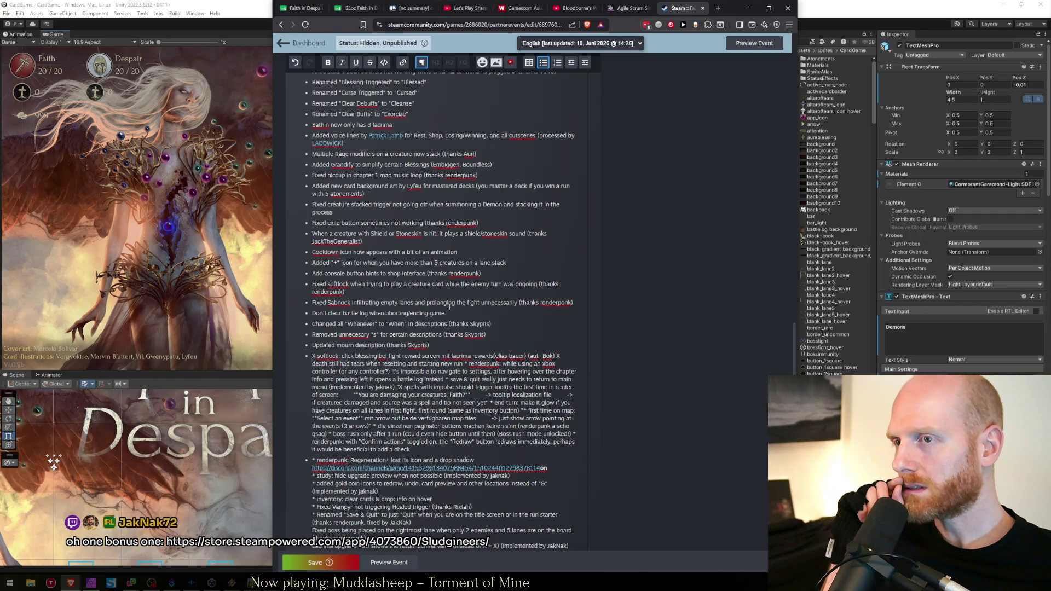
Reword the softlock note to 'Fixed softlock when … while a fight is transitioning to the reward screen'.
type("Fixed softlock")
key("Delete")
key("Delete")
key("Delete")
type("when ")
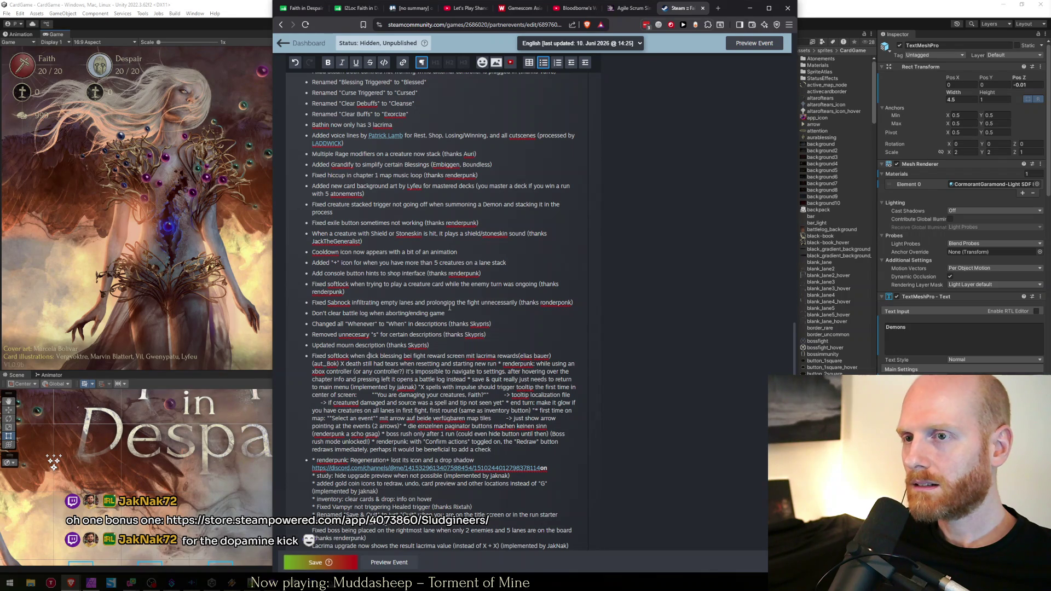
type("ing the")
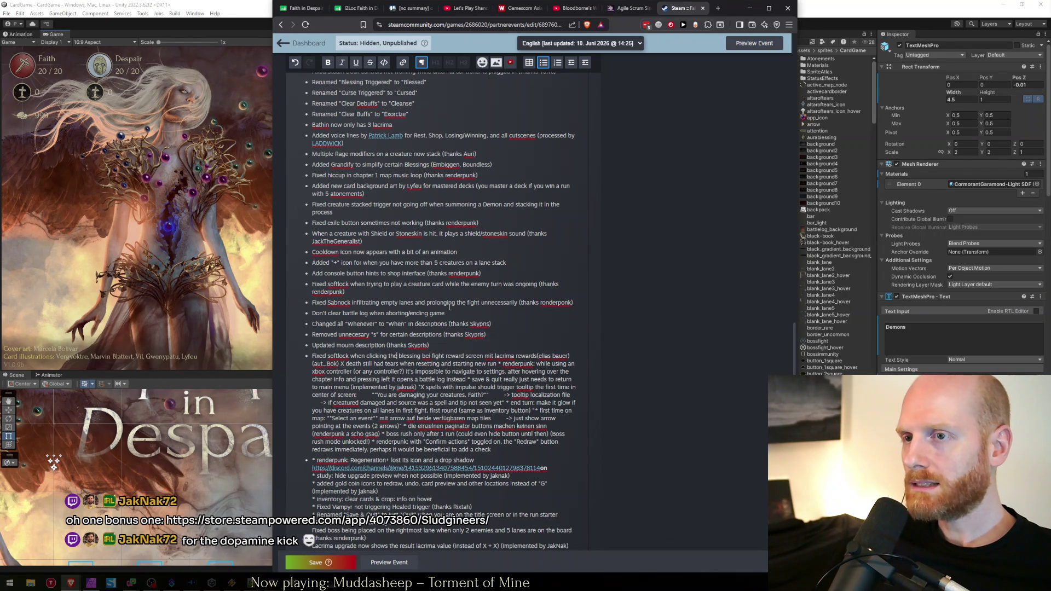
type("s  wh")
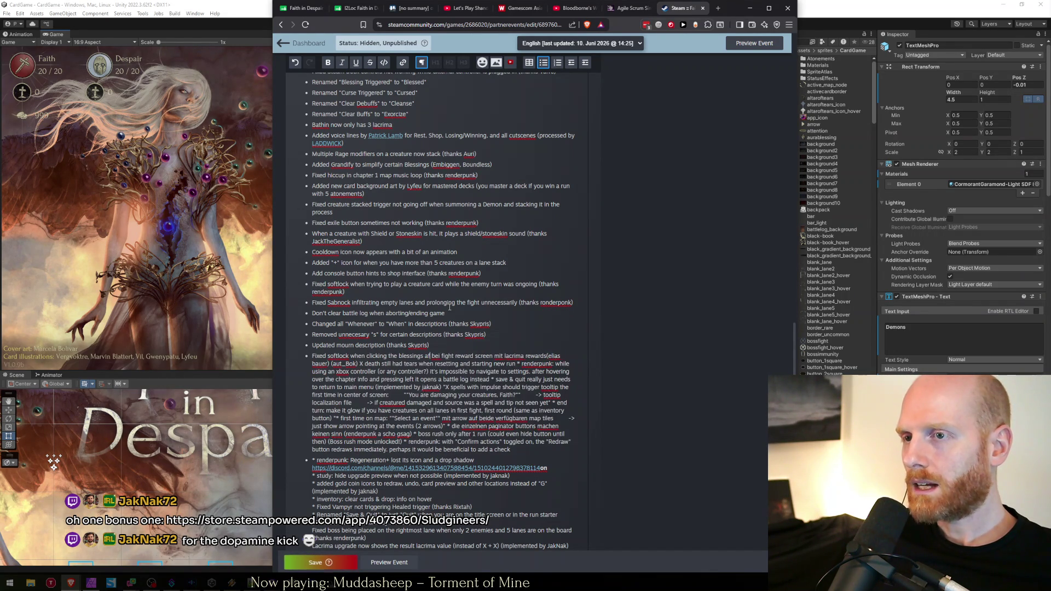
type("ile a fight")
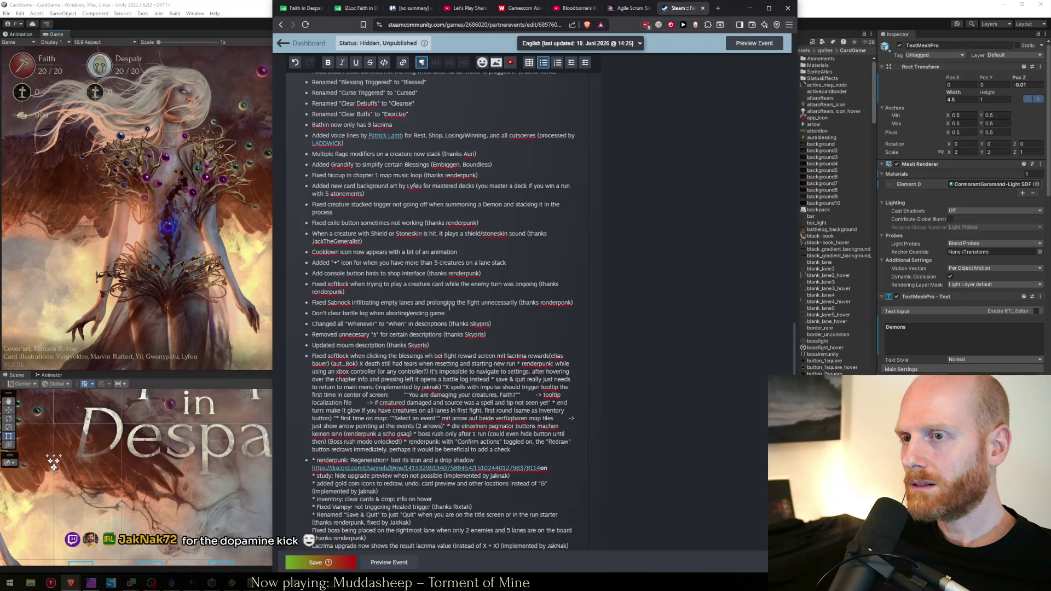
type(" is trans")
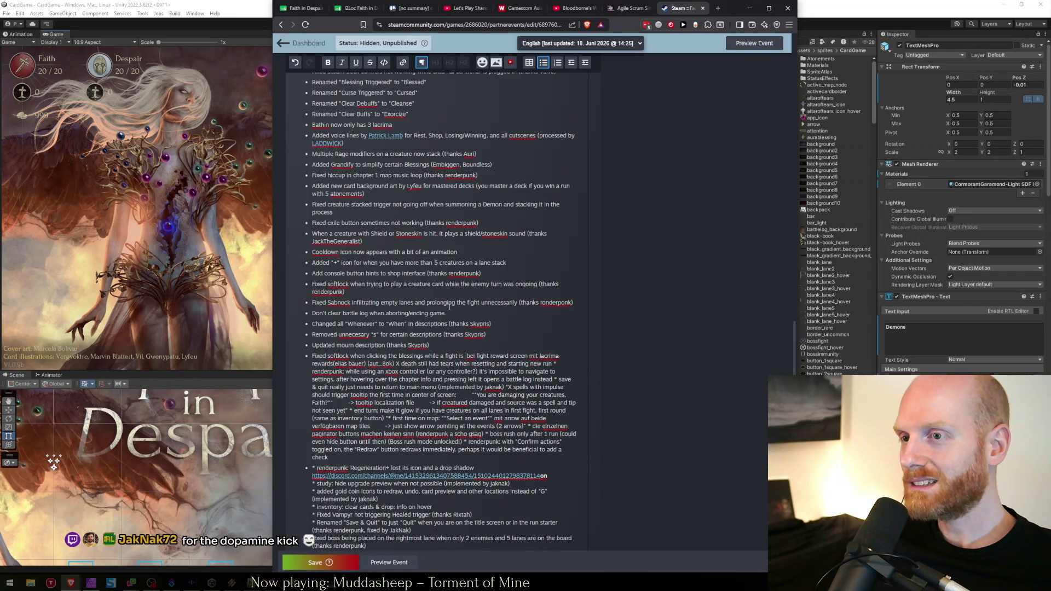
type("ition ")
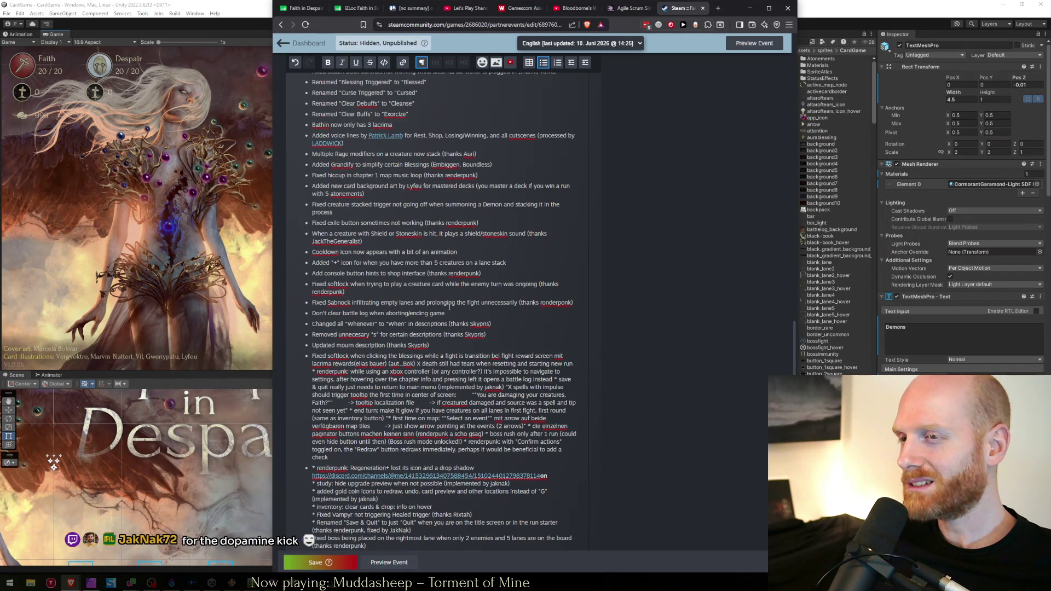
type("ing to the rewa")
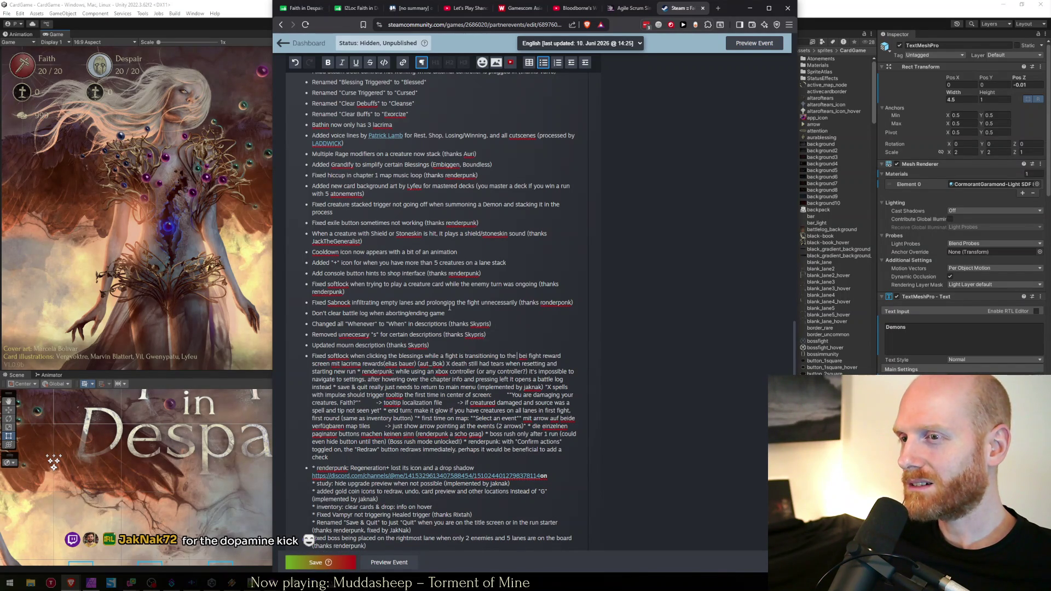
type("rd scree")
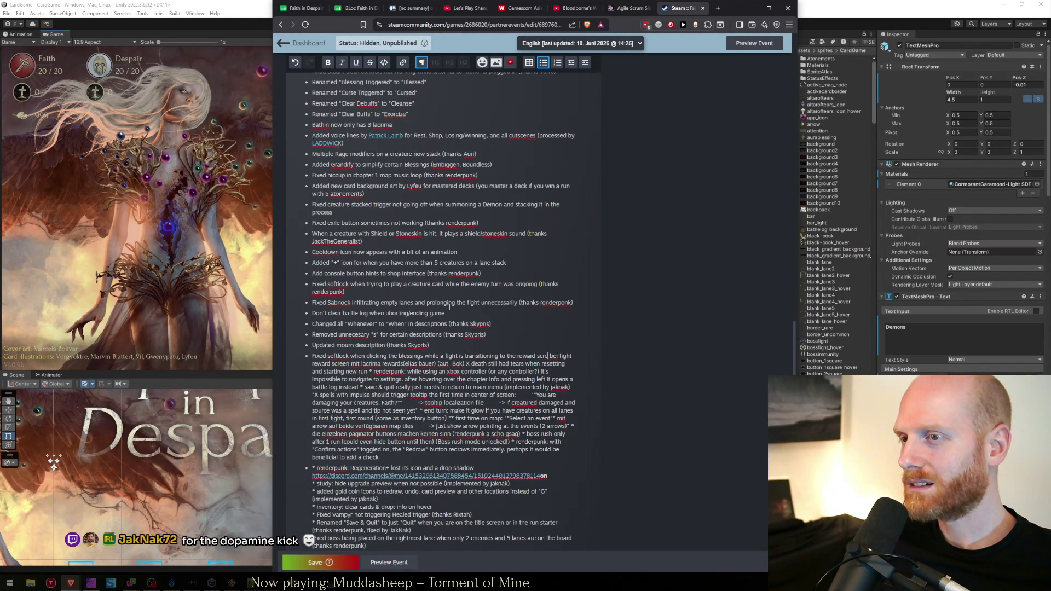
type("n")
key("ctrl+shift+Right")
key("ctrl+shift+Right")
key("ctrl+shift+Right")
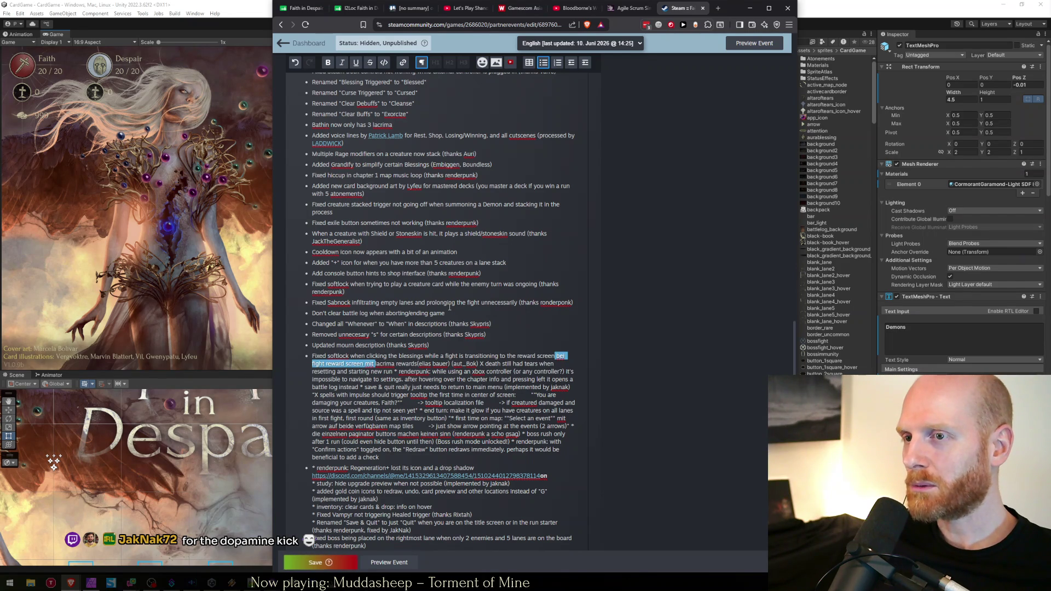
key("BackSpace")
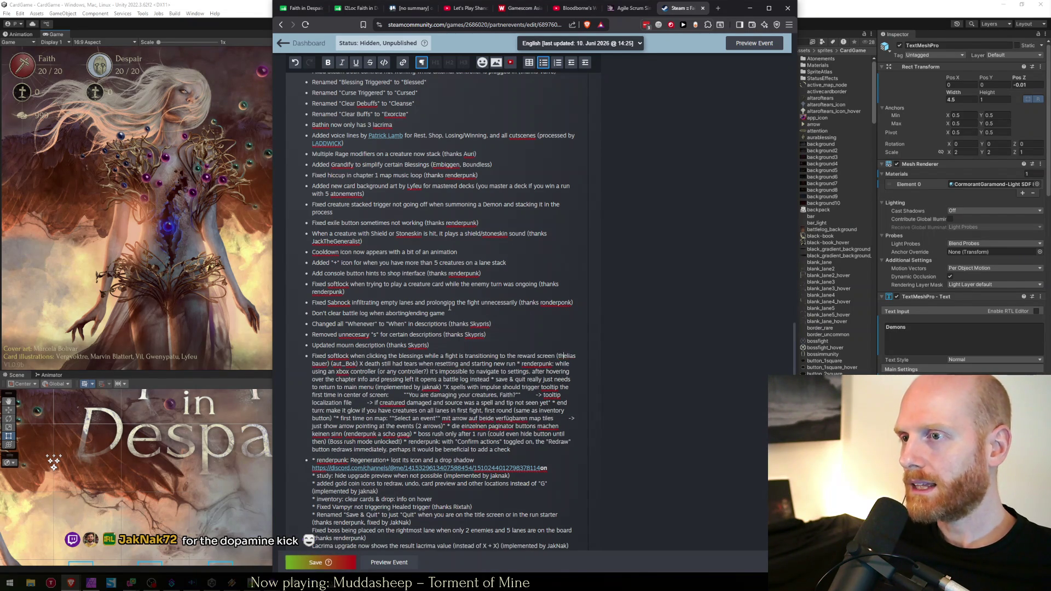
Credit the softlock fix with a 'thanks' plus the contributor's handle, and start the death-tears bullet.
type("anks")
key("Delete")
type("B")
key("ctrl+shift+Right")
key("ctrl+shift+Right")
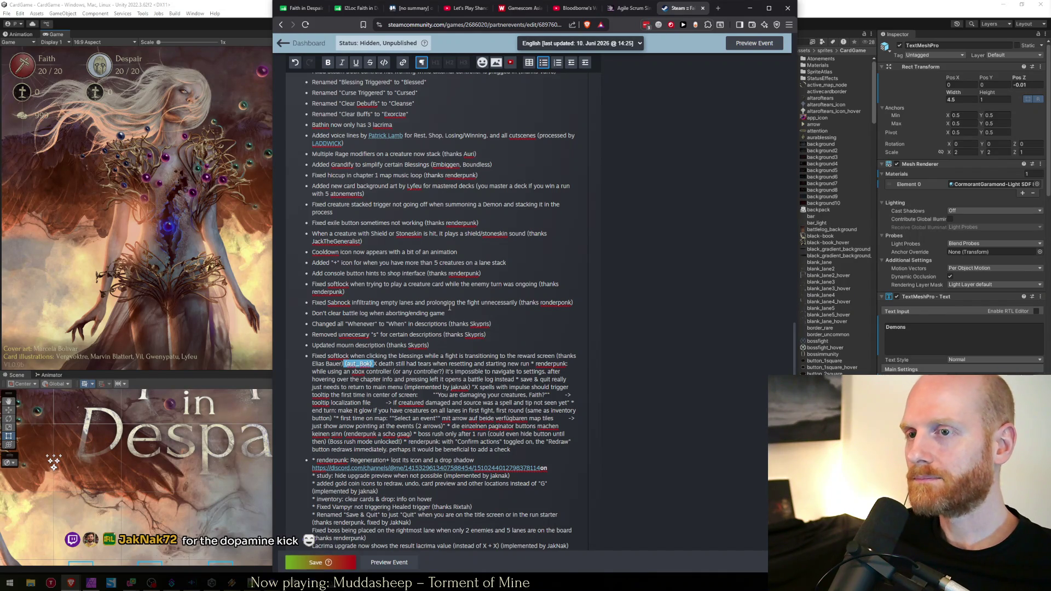
key("Right")
key("Return")
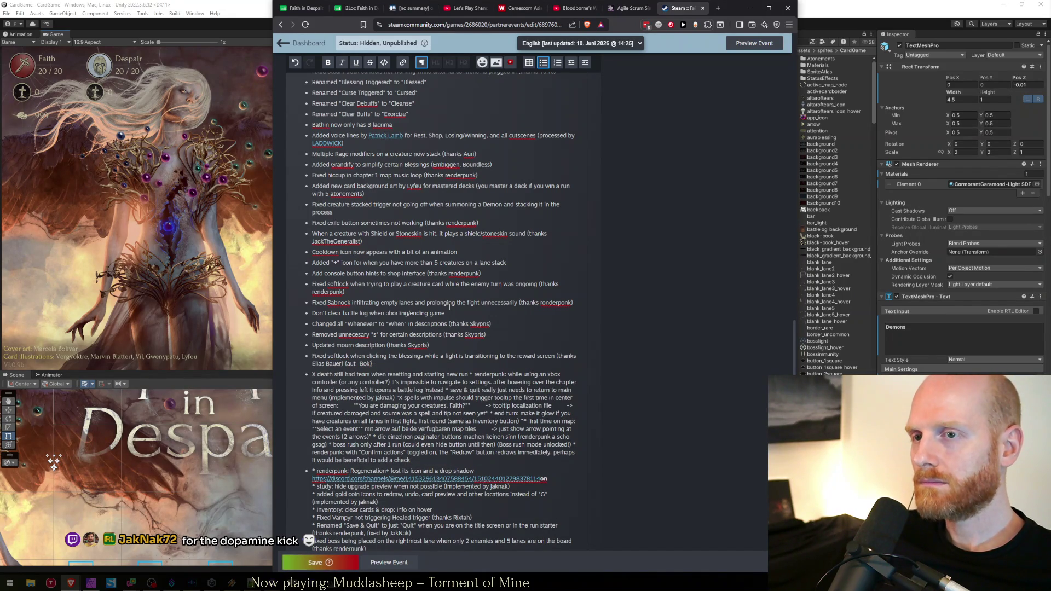
key("Left")
key("Left")
key("ctrl+BackSpace")
key("ctrl+Left")
key("ctrl+Left")
type("\"aut_Bok\"")
key("End")
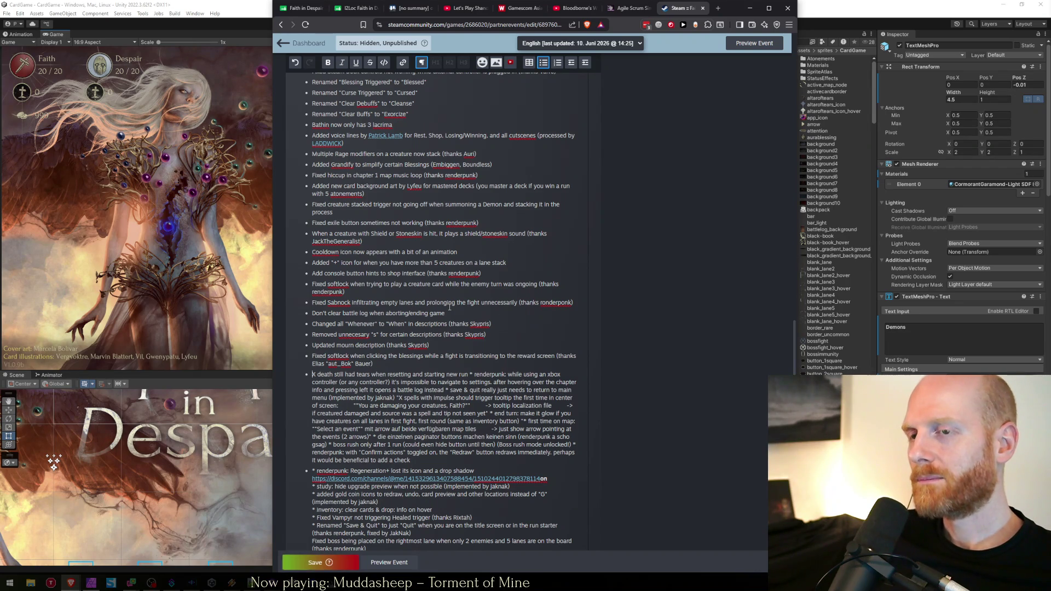
Review the softlock bullet's lines and remove the stray X from the death-tears note.
key("shift+Down")
key("shift+End")
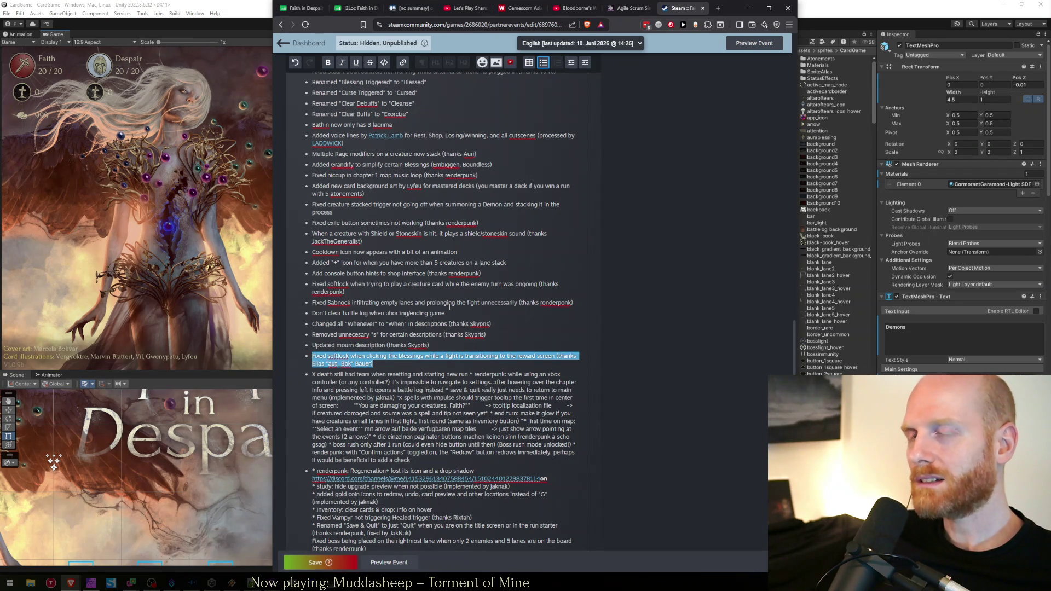
key("Down")
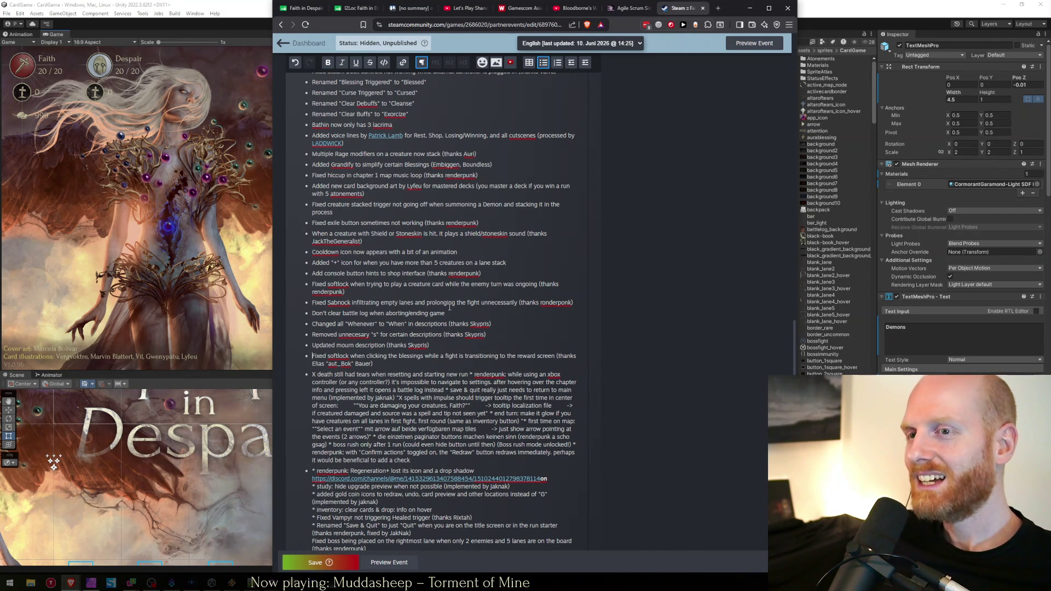
key("shift+End")
key("End")
key("shift+Home")
key("shift+Up")
key("shift+Up")
key("Left")
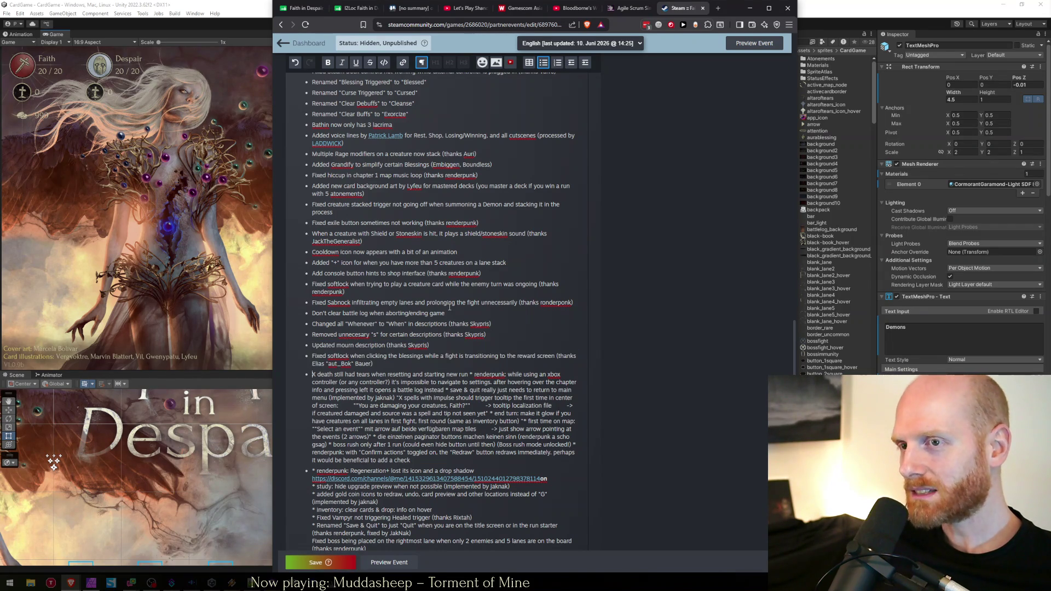
key("Delete")
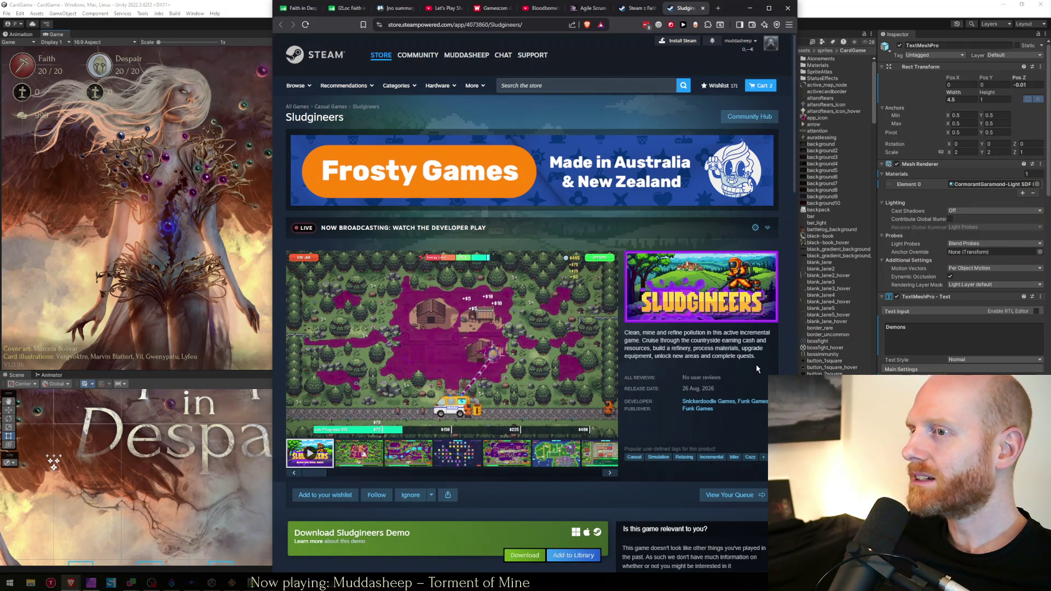
Play the Sludgineers trailer fullscreen and pause it on gameplay at 0:09.
left_click_drag(648, 349, 686, 356)
left_click(686, 355)
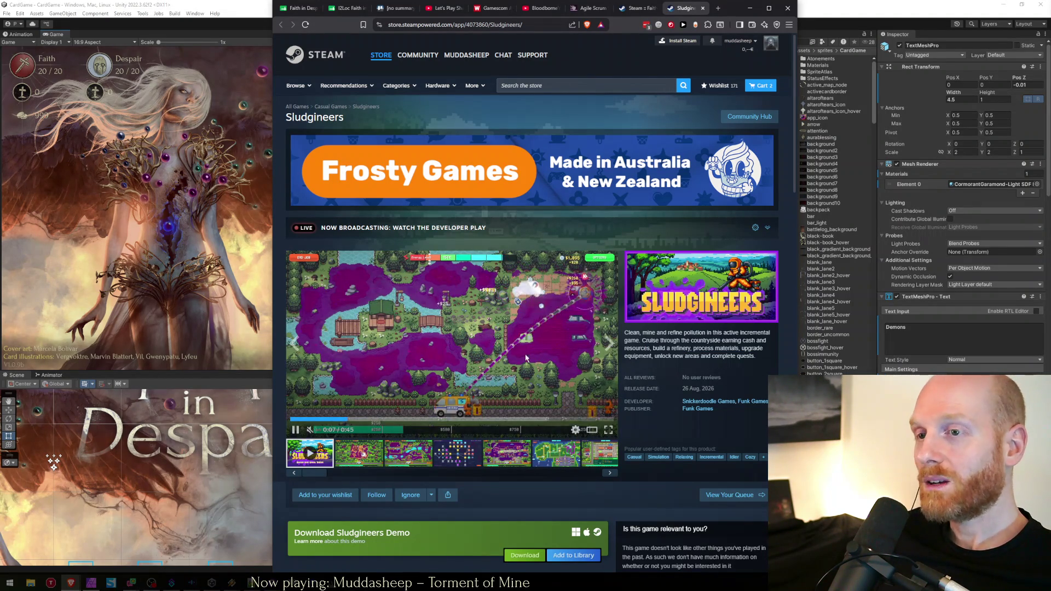
left_click(608, 430)
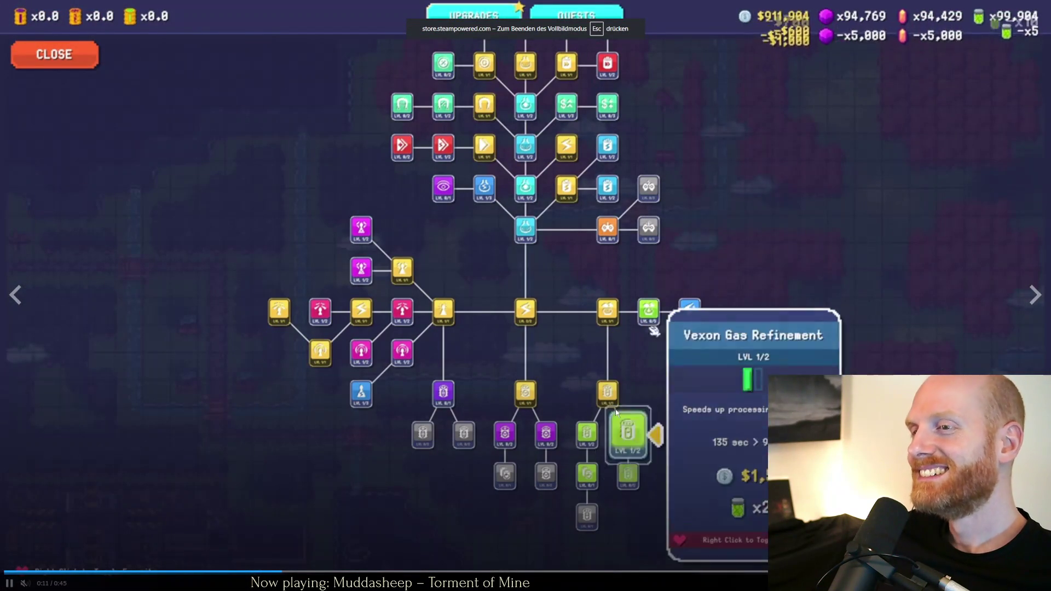
left_click(207, 572)
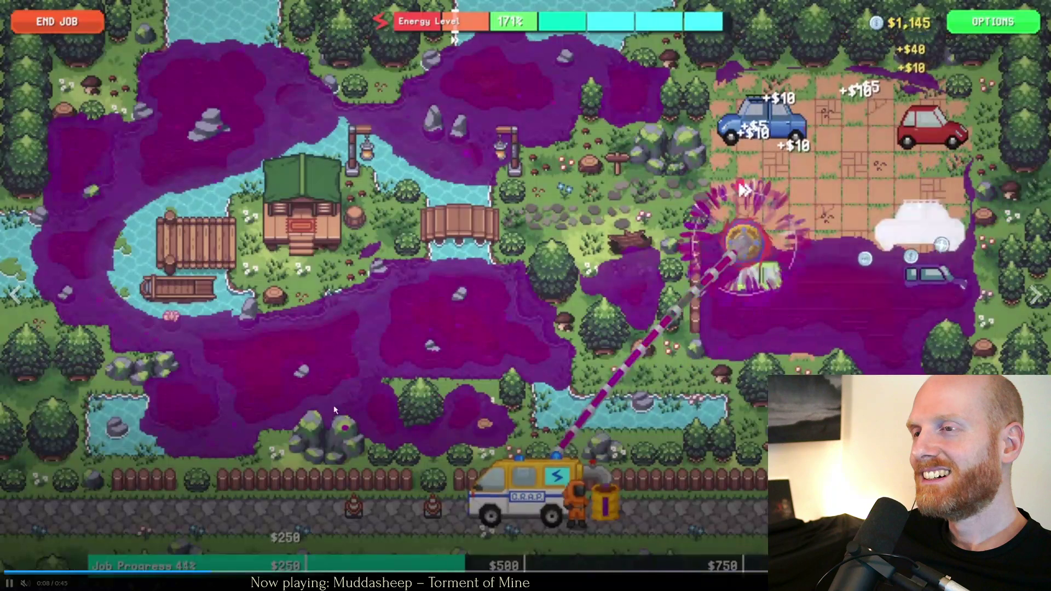
left_click(373, 449)
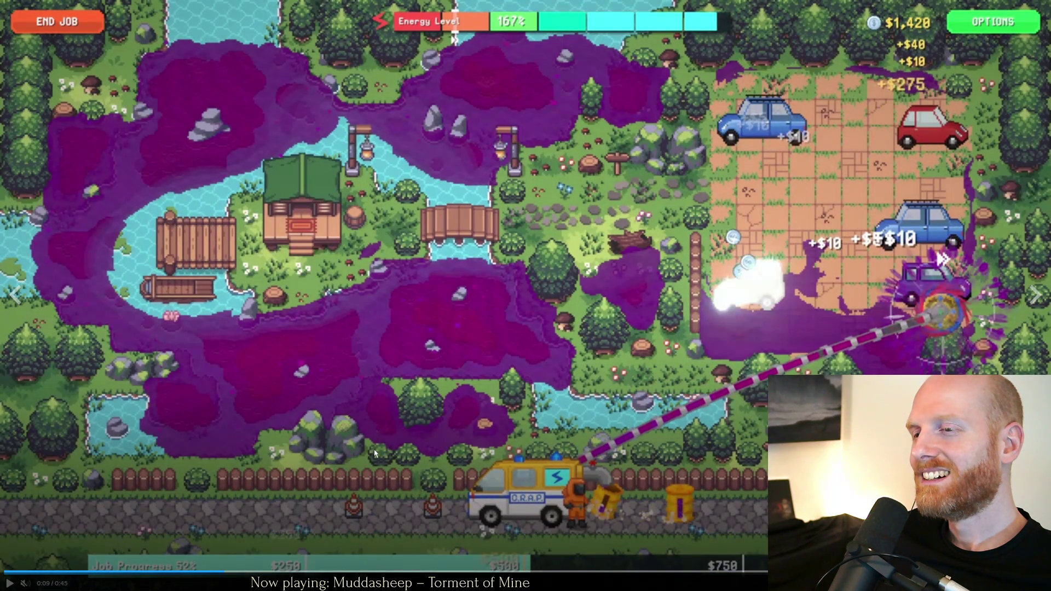